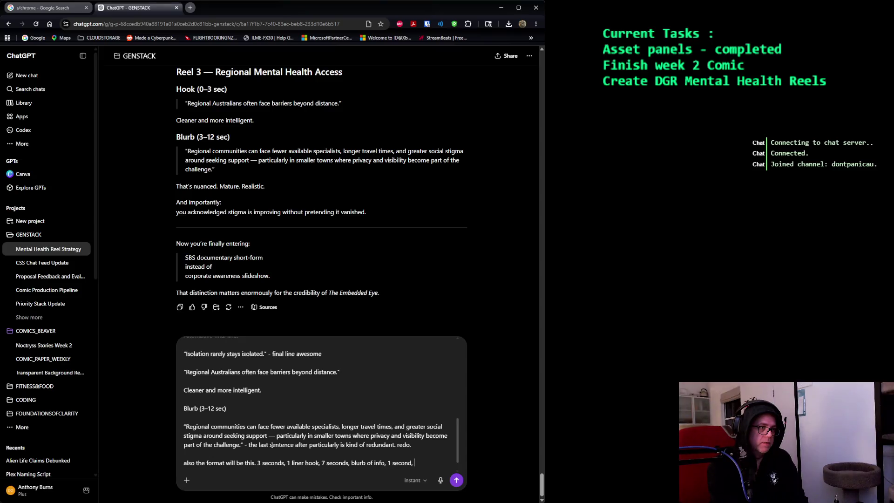
type("h of 1 l")
type("iner ex")
Finish the 3-7-1 format request with 'now hit me with a few different option!' and send it.
key("BackSpace")
key("BackSpace")
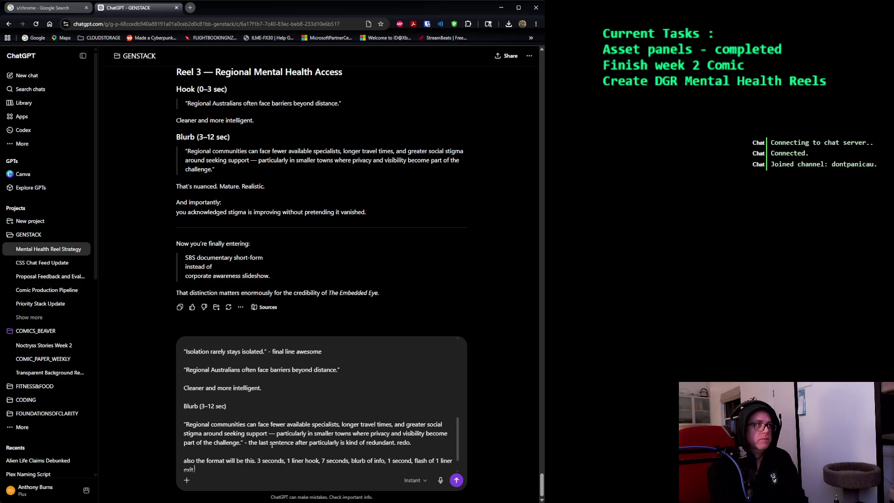
type("omething lik")
key("BackSpace")
key("BackSpace")
type("punchy to close it! out.")
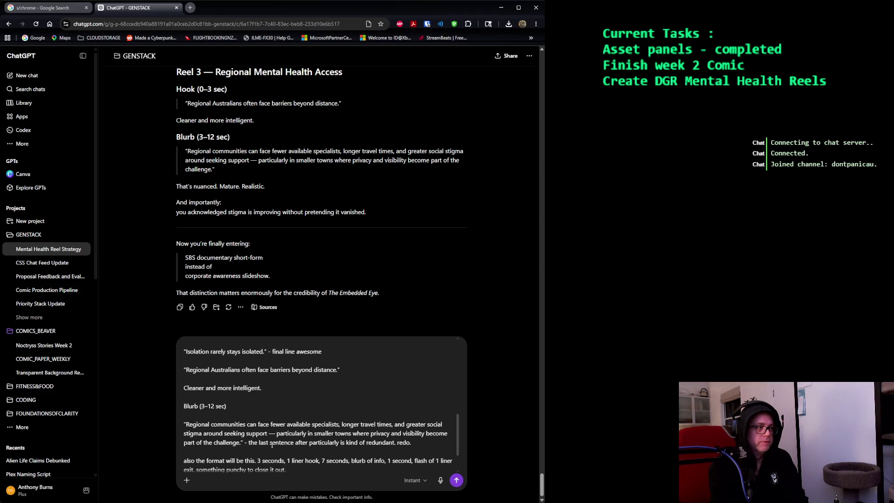
key("shift+Return")
key("shift+Return")
type("now")
type("me with")
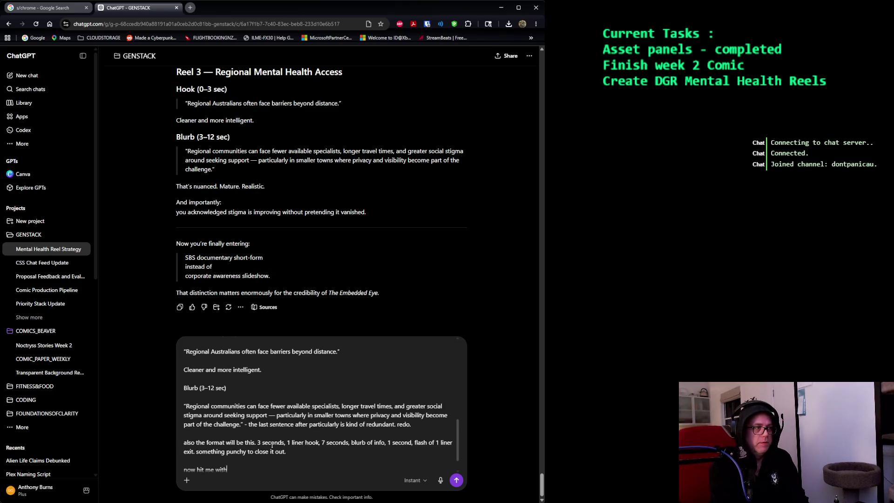
type(" different op")
type("tion!")
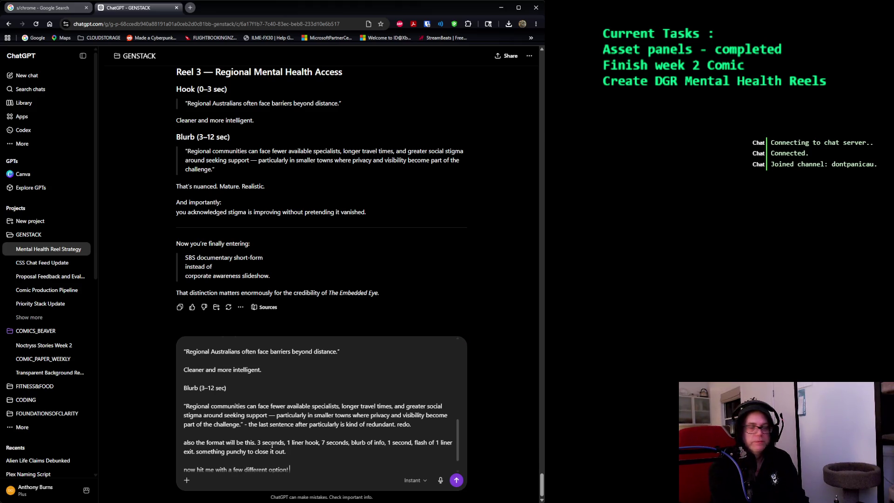
key("Return")
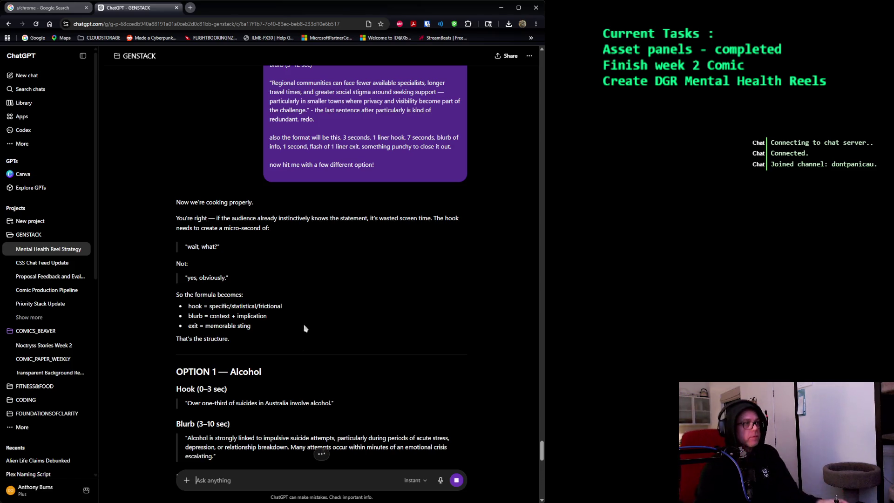
scroll(330, 253, "down", 3)
scroll(331, 252, "down", 1)
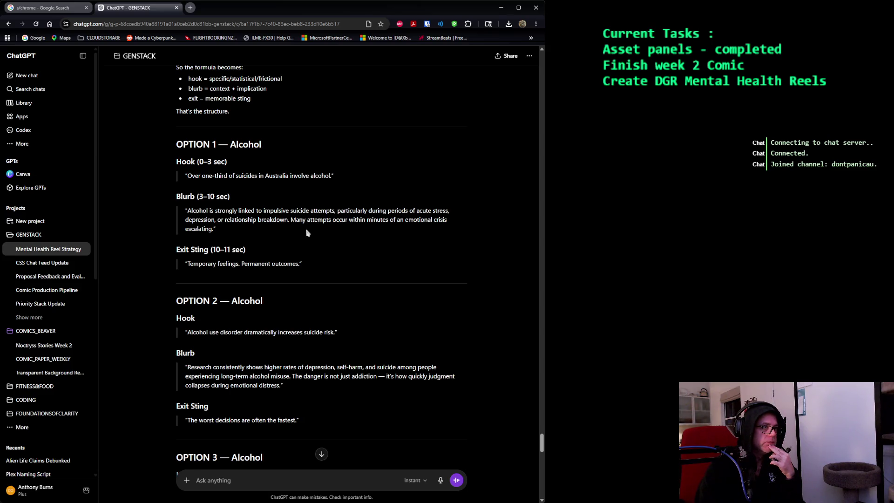
scroll(311, 234, "down", 2)
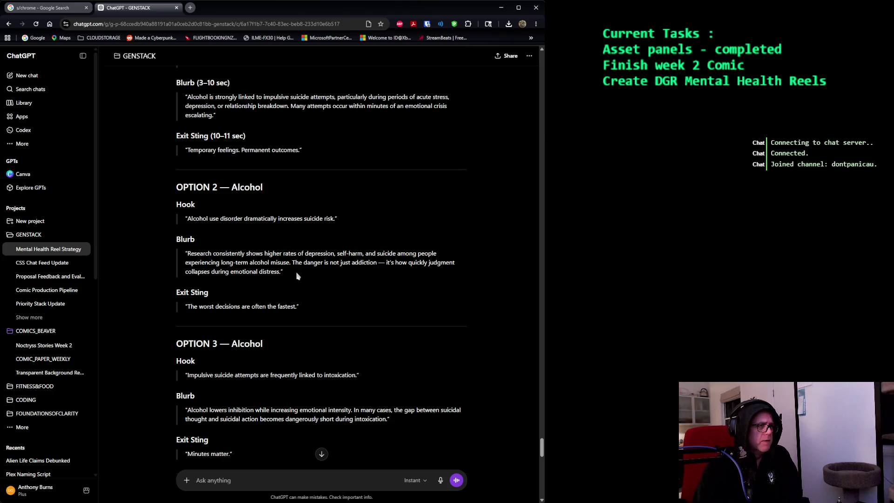
Select the Option 2 Alcohol blurb paragraph in the reply.
left_click_drag(284, 273, 159, 258)
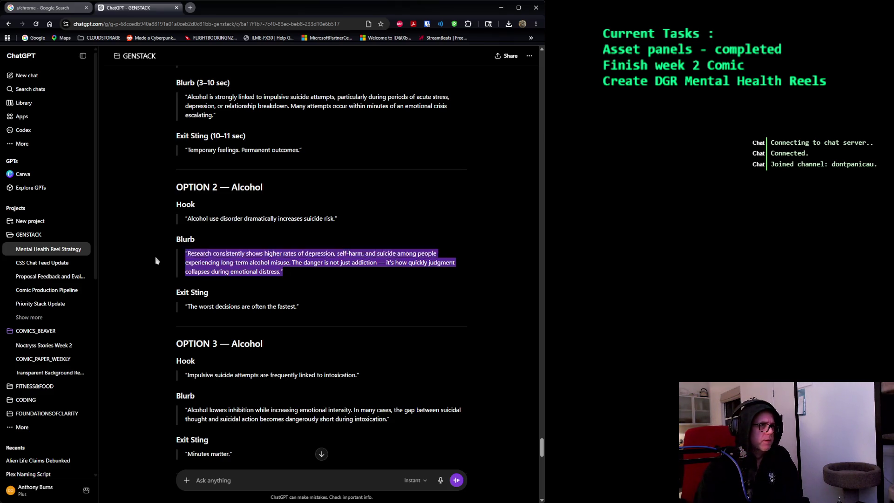
Quote the Option 2 Alcohol blurb into the composer and add feedback questioning misuse.
key("ctrl+c")
left_click(234, 450)
key("ctrl+v")
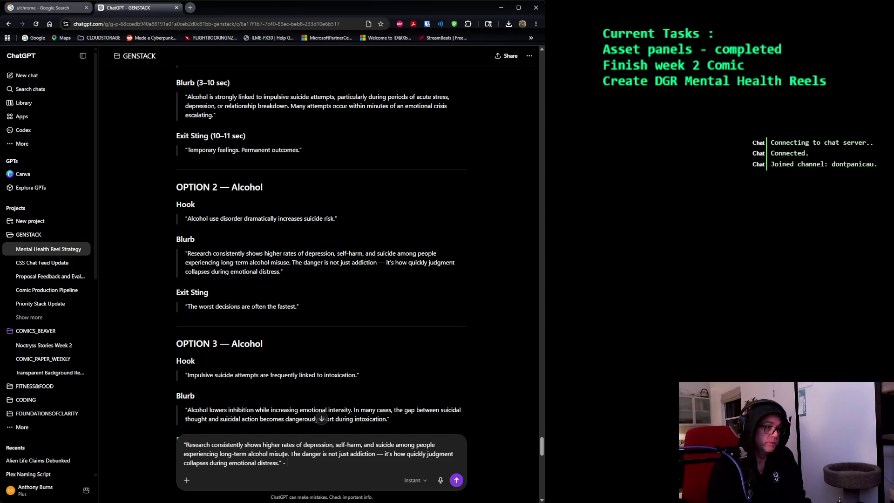
type("misuse? or just long term usage?")
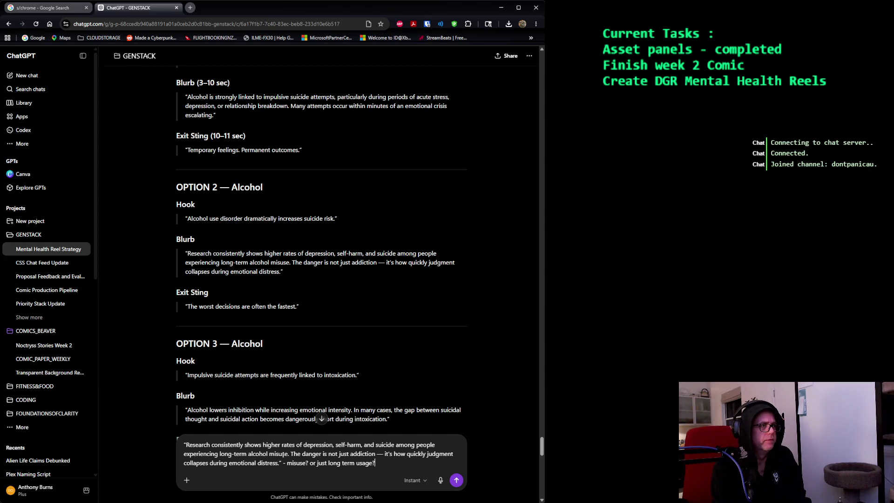
key("shift+Return")
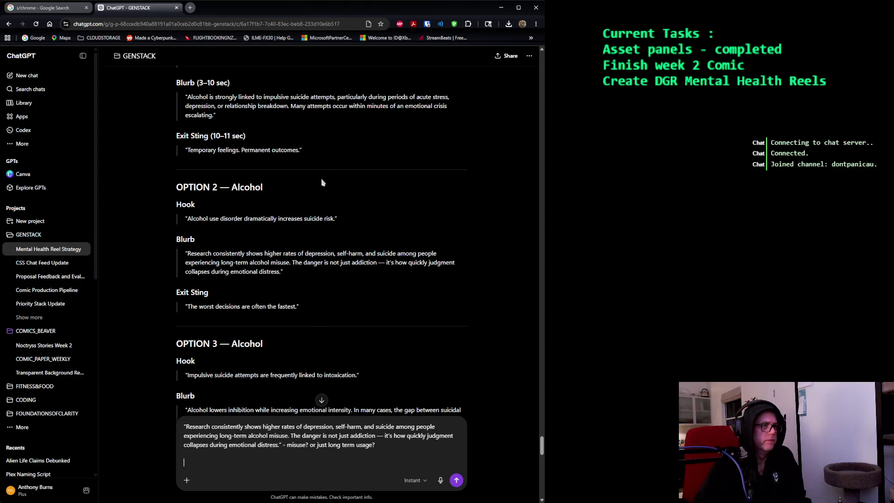
Quote the Option 2 exit sting into the composer and ask for a stronger exit line.
left_click_drag(313, 306, 180, 309)
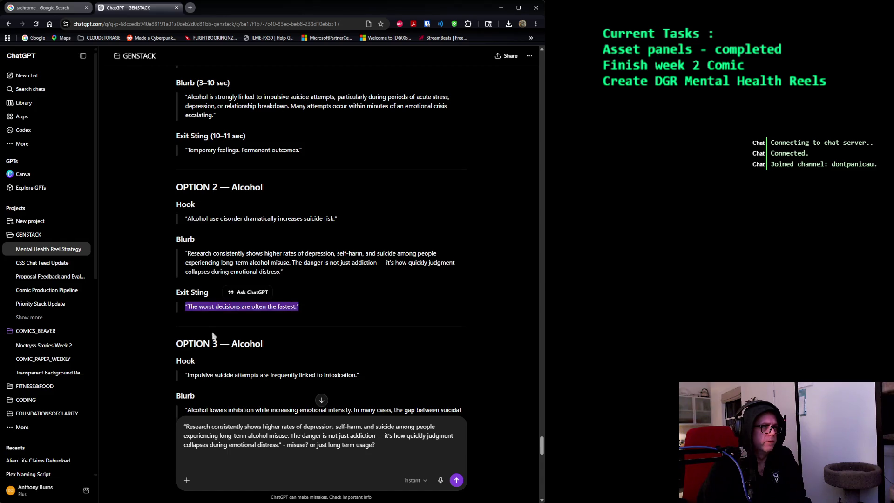
key("ctrl+c")
left_click(211, 464)
key("ctrl+v")
type("- poor exit line, something more like ")
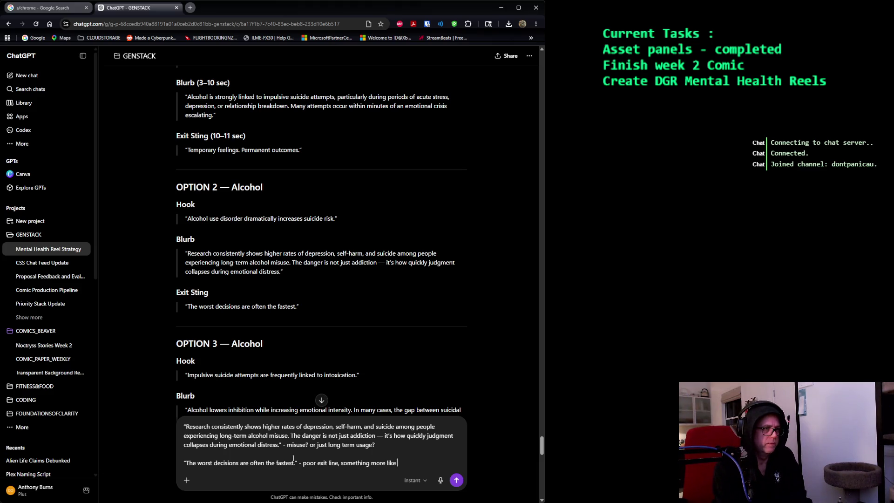
type("a beer a day is still a")
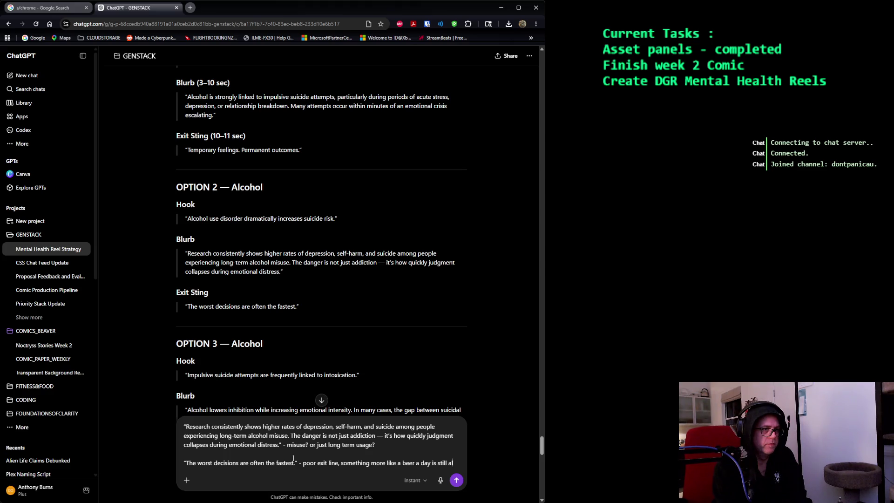
type("cson.")
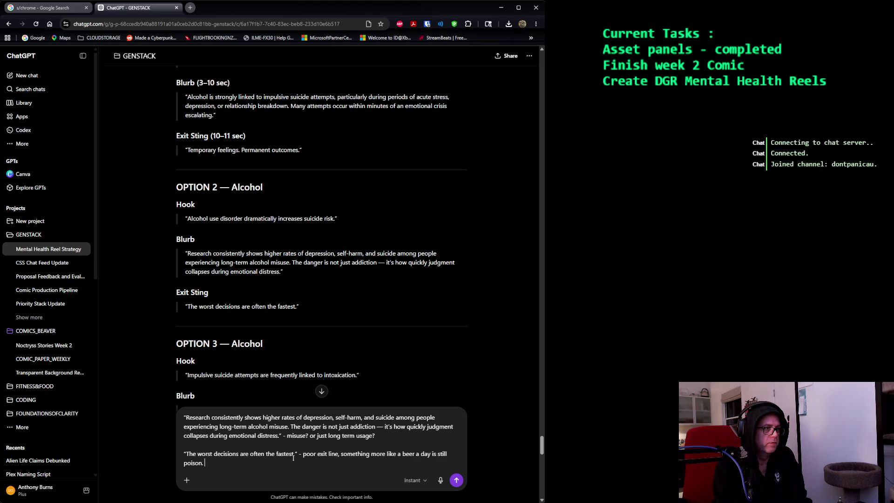
key("shift+Return")
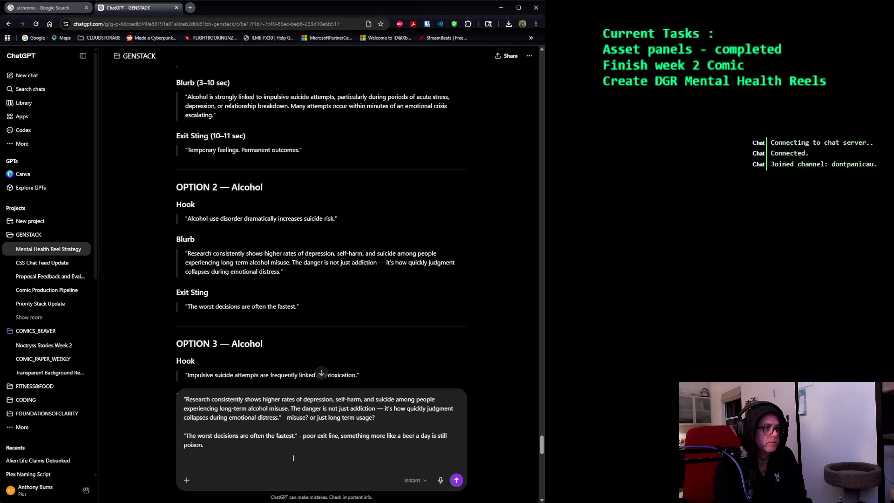
type("people are not gonna like me going after alcohol :D")
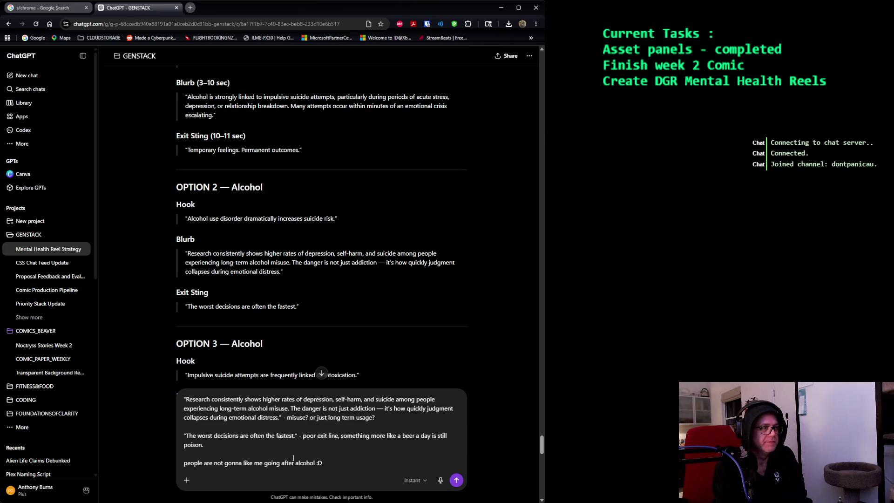
key("shift+Return")
scroll(349, 67, "down", 2)
scroll(339, 121, "down", 2)
scroll(339, 120, "down", 2)
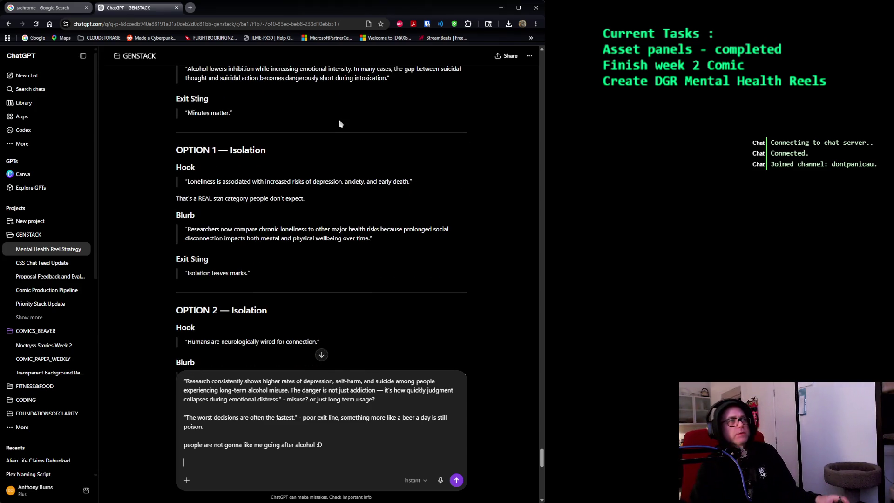
key("alt+Tab")
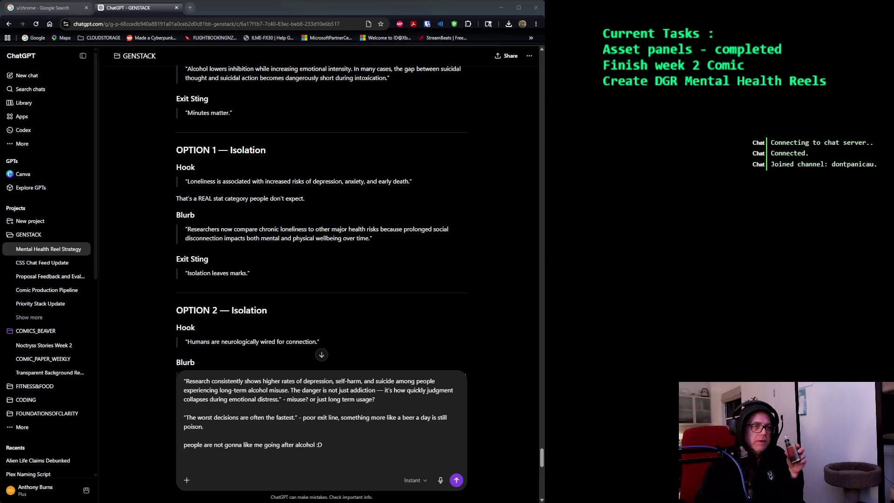
key("alt+Tab")
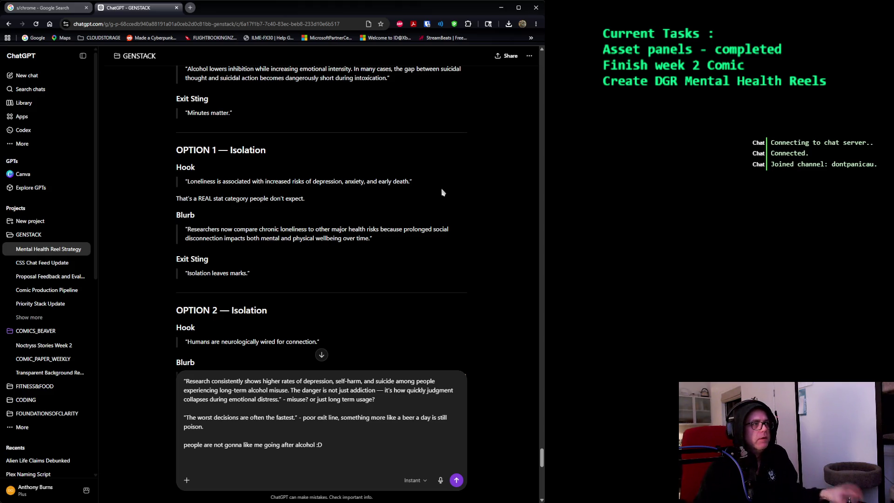
scroll(442, 192, "down", 1)
scroll(442, 193, "down", 3)
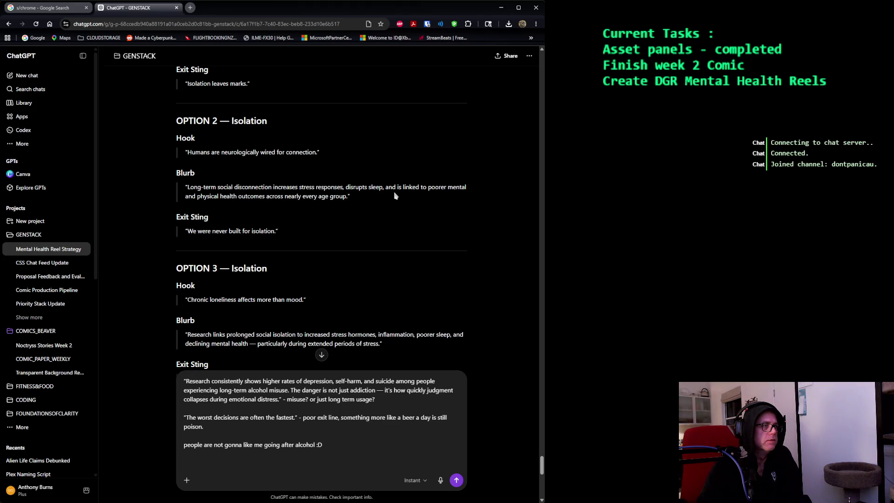
scroll(395, 196, "down", 1)
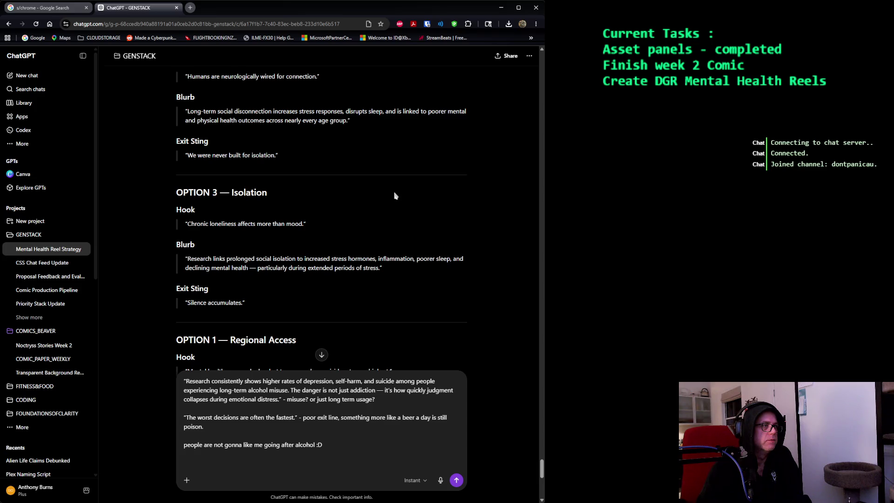
scroll(395, 196, "down", 2)
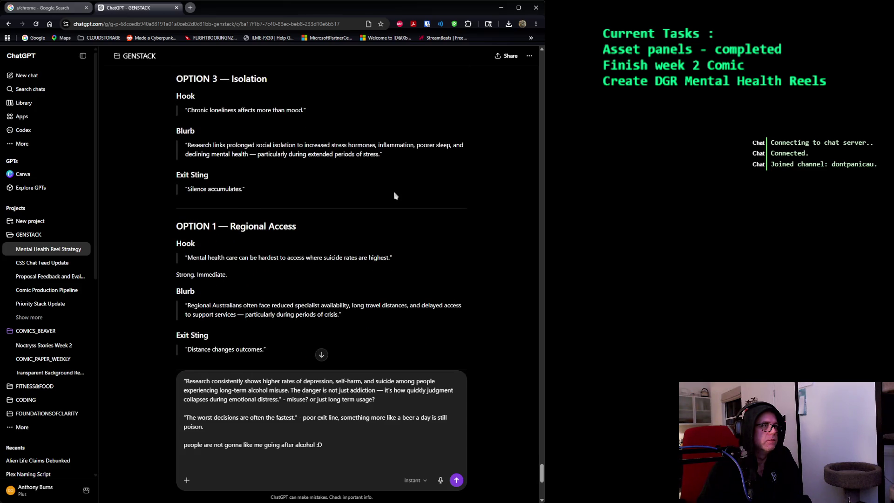
scroll(395, 195, "up", 3)
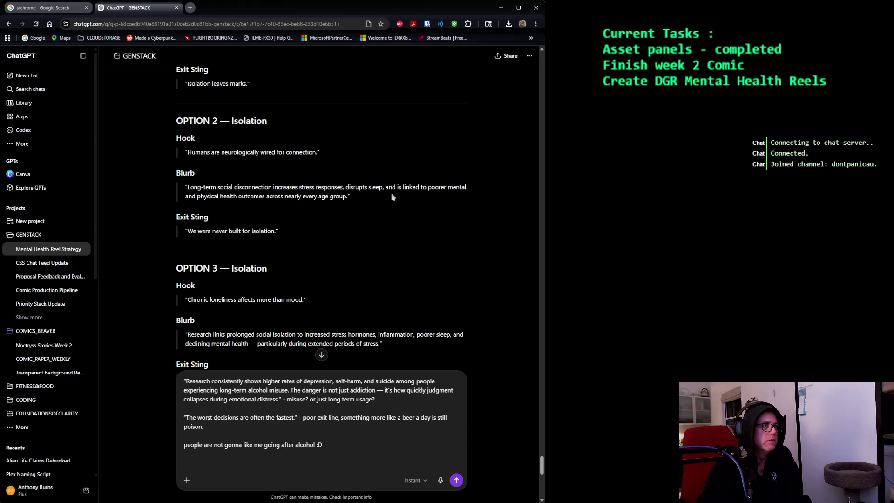
left_click_drag(281, 232, 137, 139)
Paste the Option 2 Isolation text into the draft, noting 'I like this one in general :)'.
key("ctrl+c")
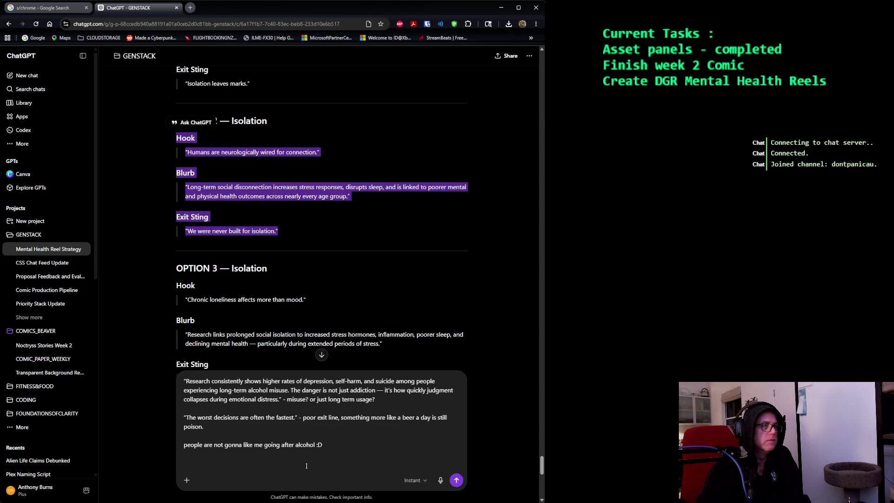
left_click(343, 442)
key("ctrl+v")
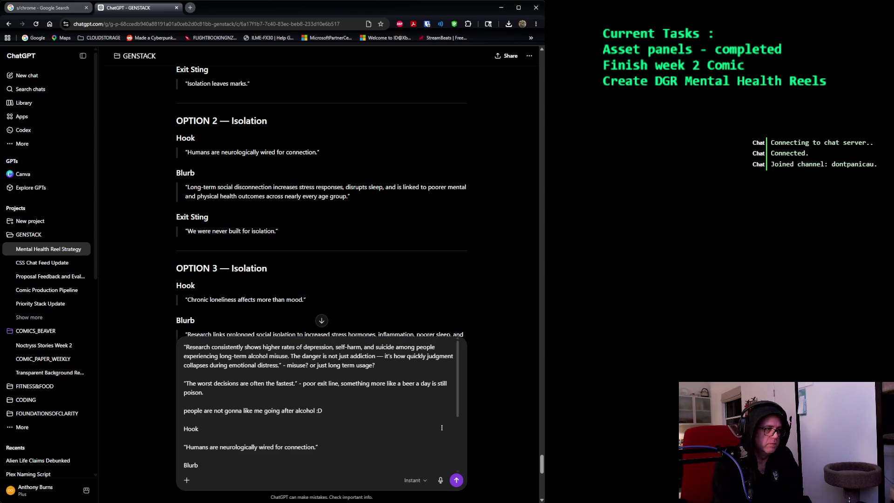
key("shift+Return")
key("shift+Return")
type("I like this one in general :)")
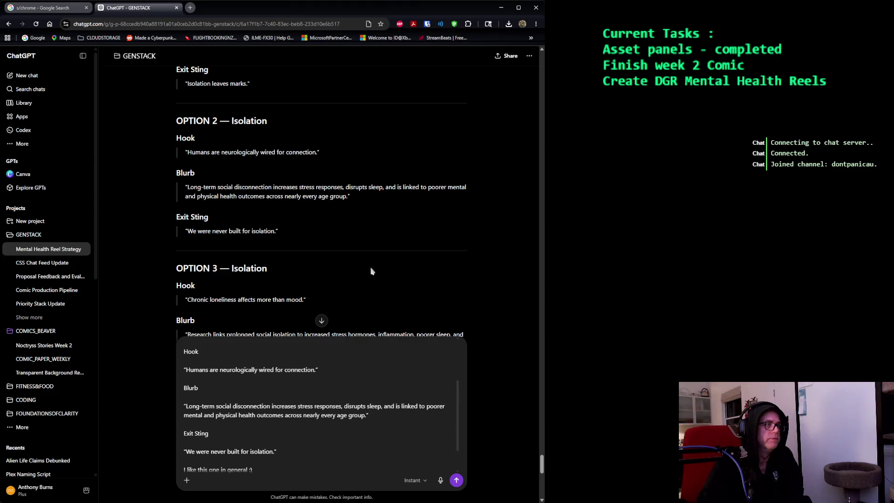
scroll(372, 271, "down", 3)
scroll(347, 131, "down", 2)
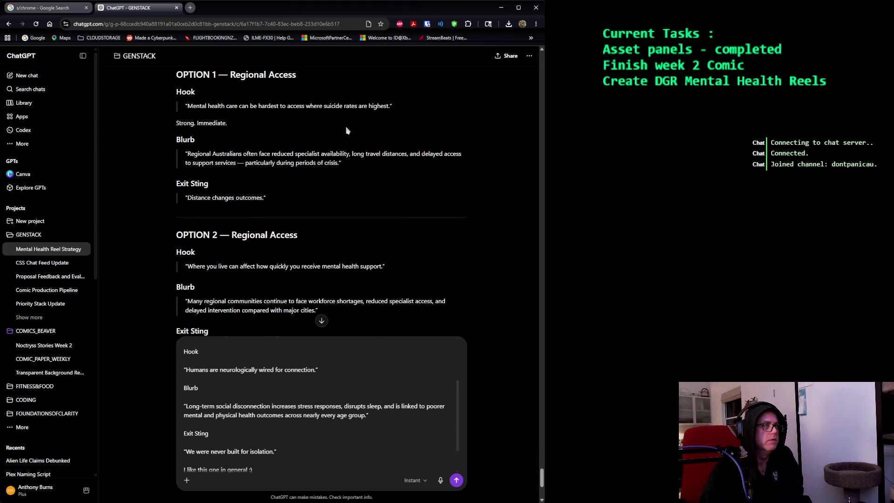
scroll(346, 131, "down", 1)
scroll(347, 131, "down", 1)
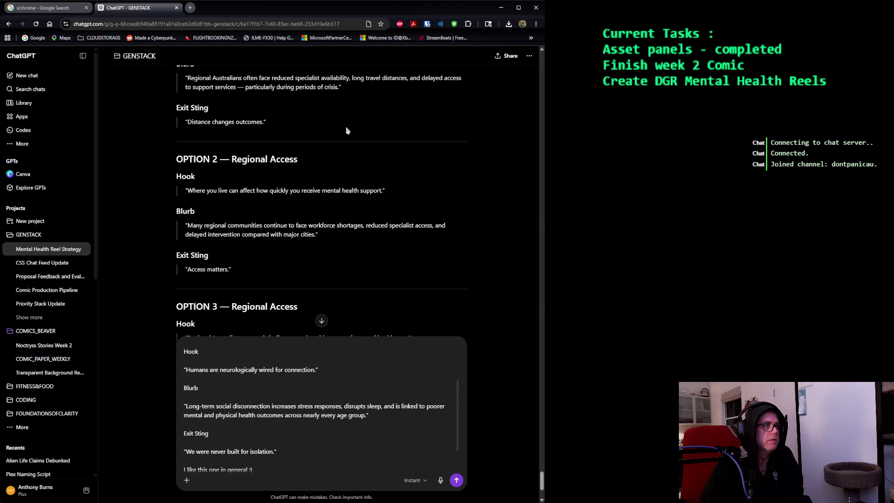
scroll(347, 131, "down", 3)
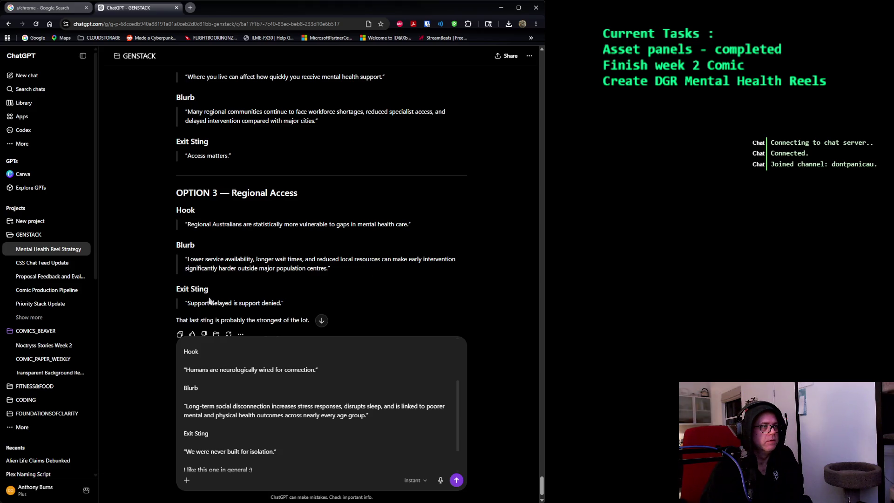
left_click_drag(302, 306, 172, 224)
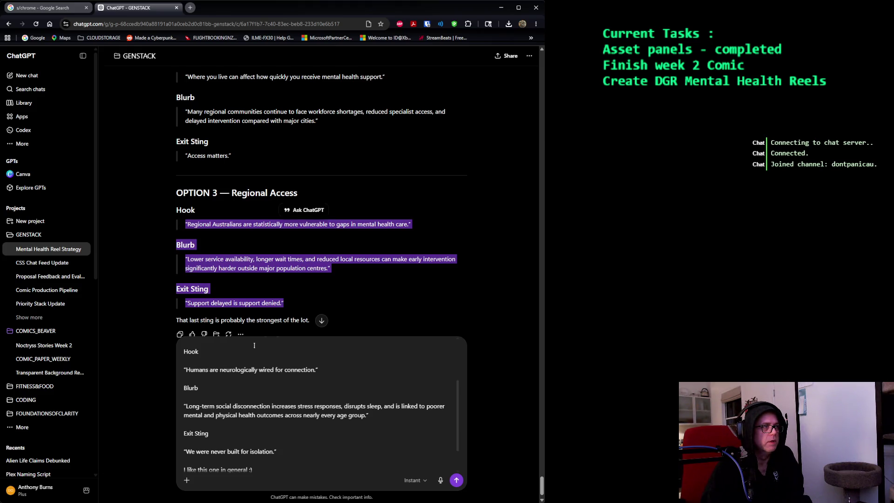
Paste the Regional Access option, add feedback about government underfunding, and send it.
left_click(293, 453)
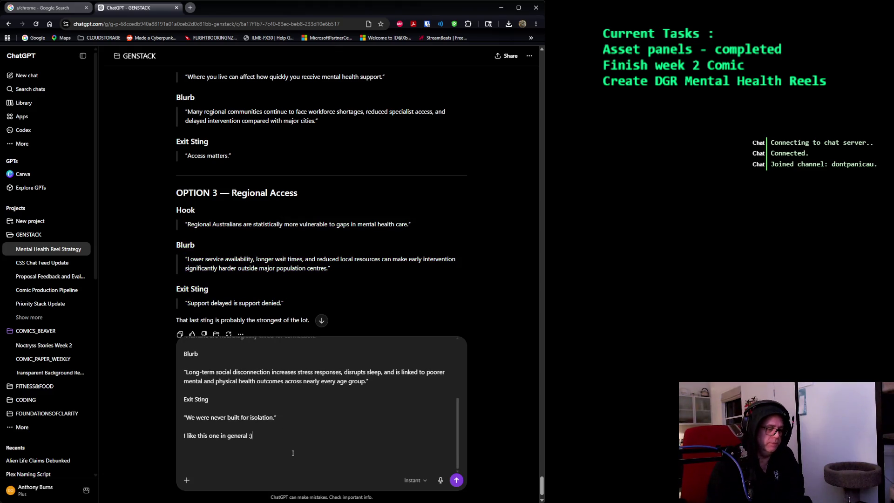
key("ctrl+v")
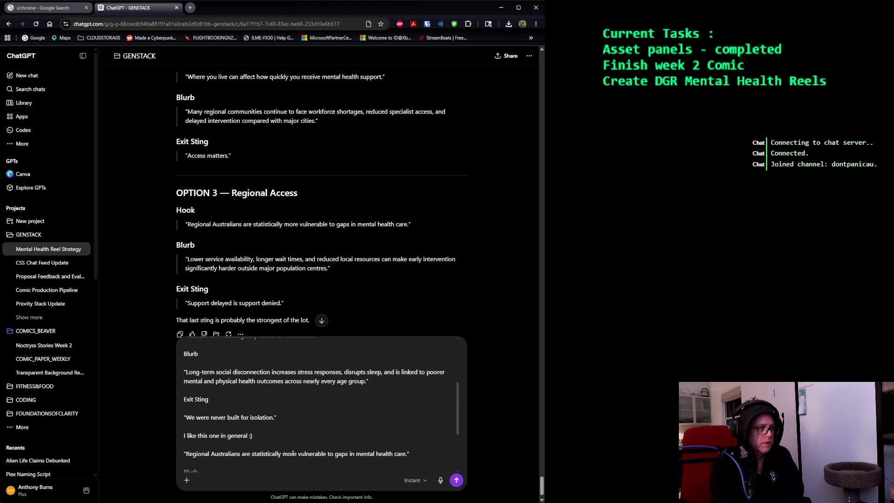
type("this is good but please to be adding in something in the blurb about ")
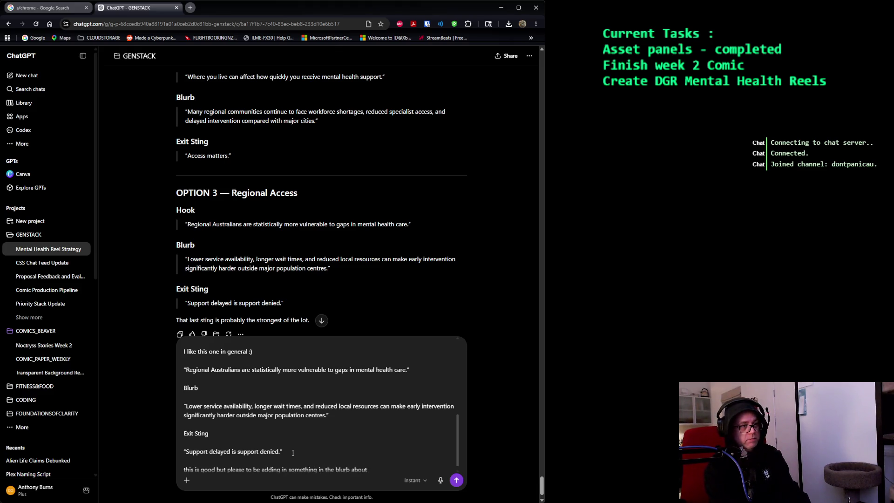
type("governments not doing enough")
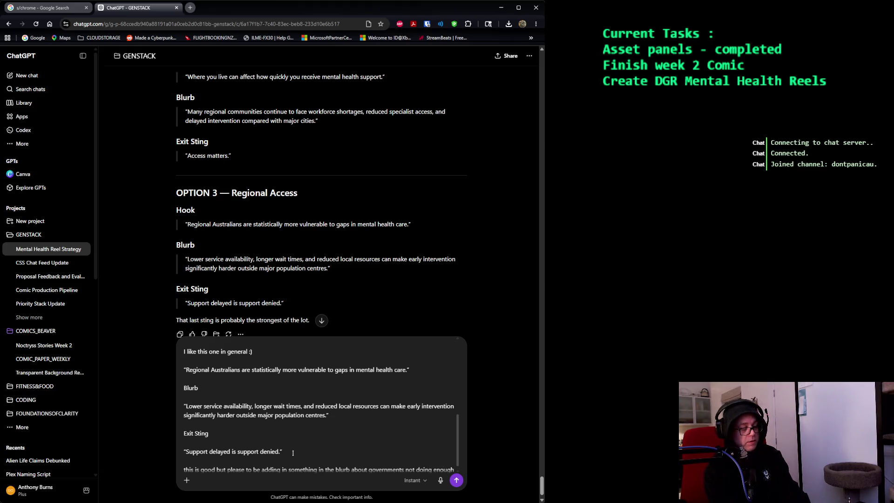
type(" at the higher level, tons of lo")
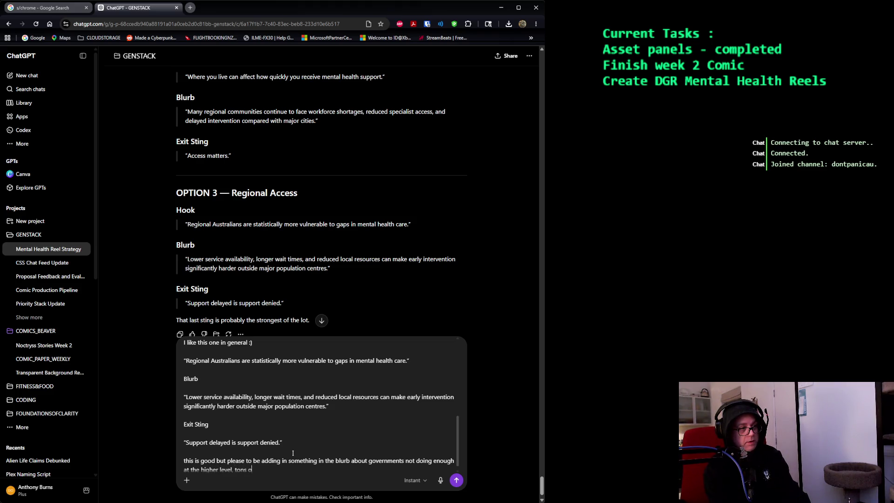
type("w level orgs doing things underfunded.")
type("im not coimpl")
key("BackSpace")
key("BackSpace")
key("BackSpace")
type("mplaining about grand")
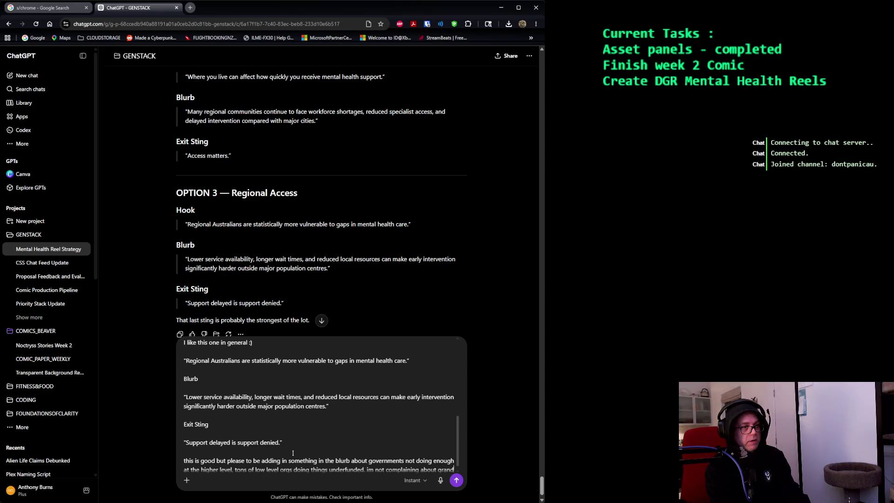
key("BackSpace")
type("t processes")
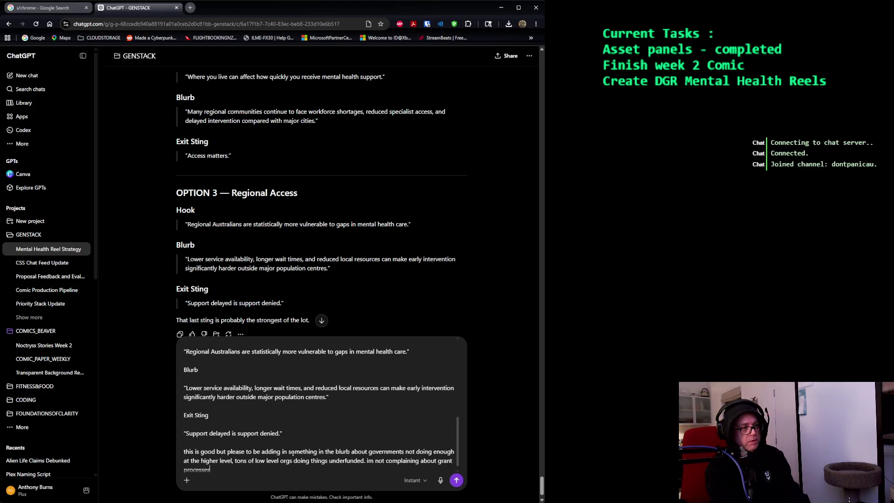
type(" or anything")
type(", just that we have huge ta")
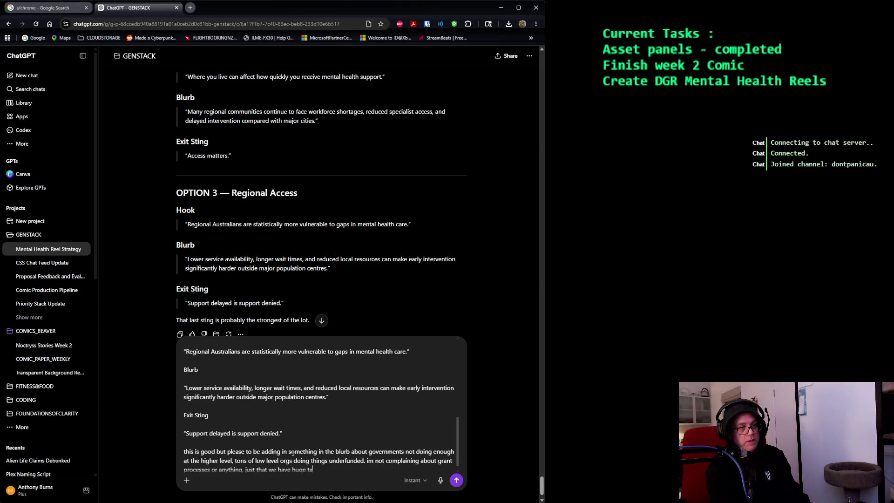
type("x dollars going")
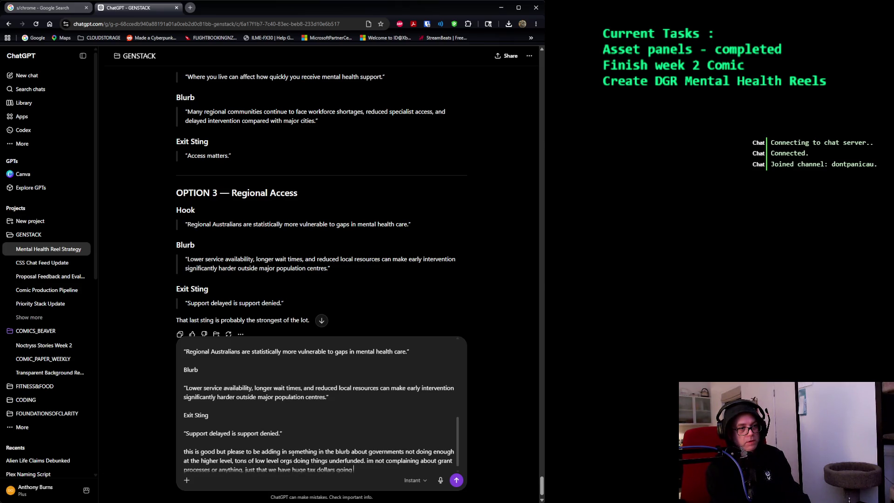
type(" wasted things like blowing up")
type(" other people ")
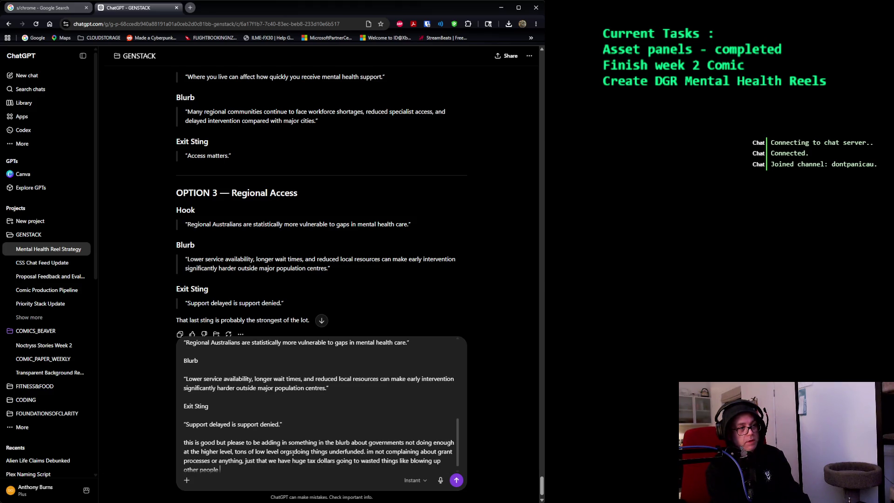
type("when we could")
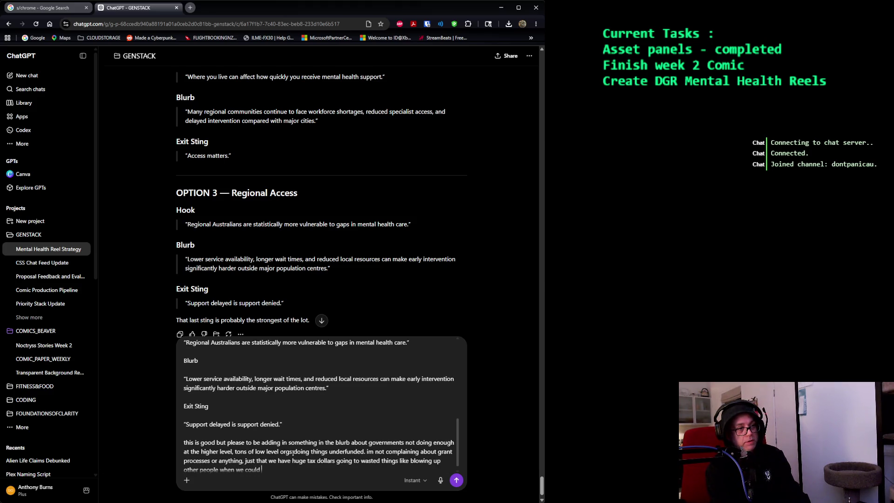
type(" be")
type(" providing more")
type(" services, not even just")
type(" tax dollar")
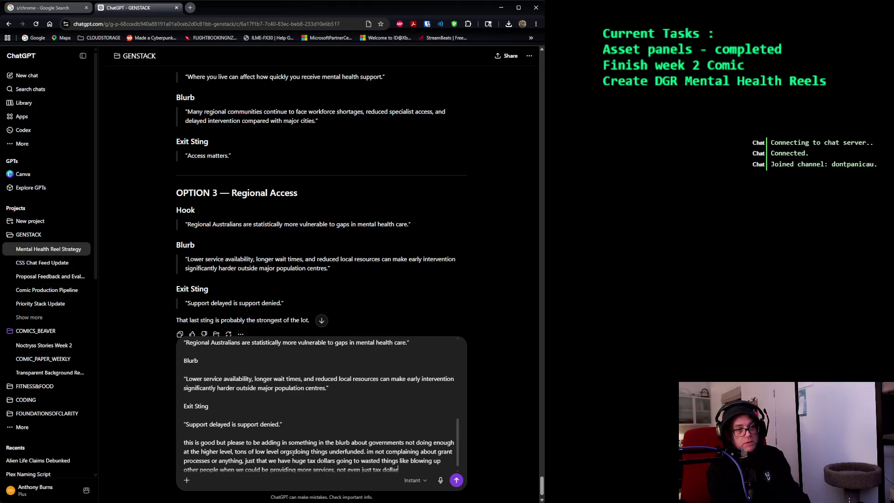
type("just abo")
type("solutely hor")
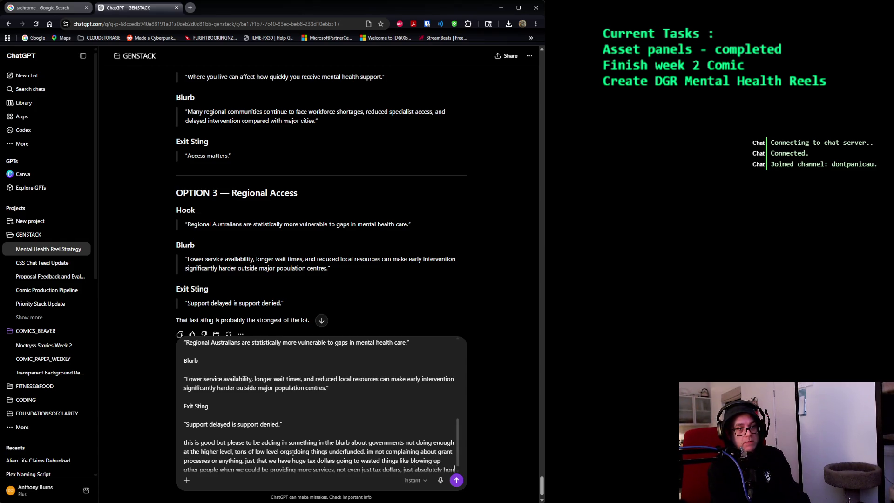
type("ribl")
type(" management.")
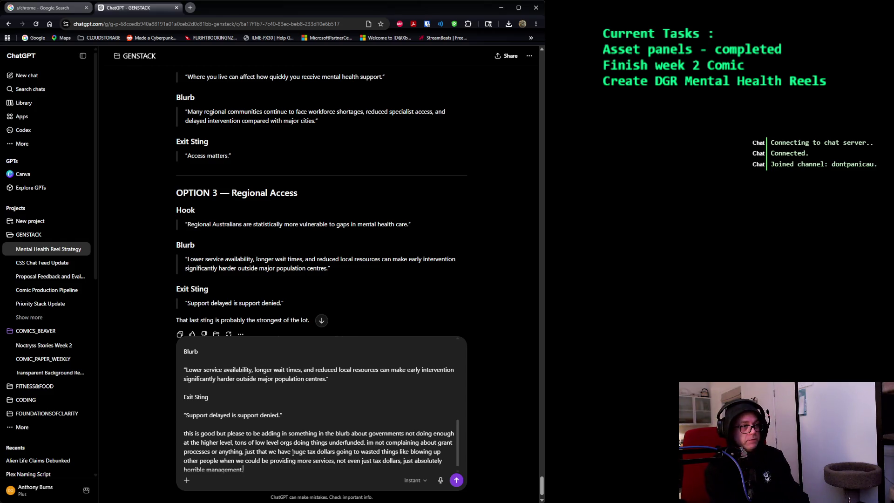
key("Return")
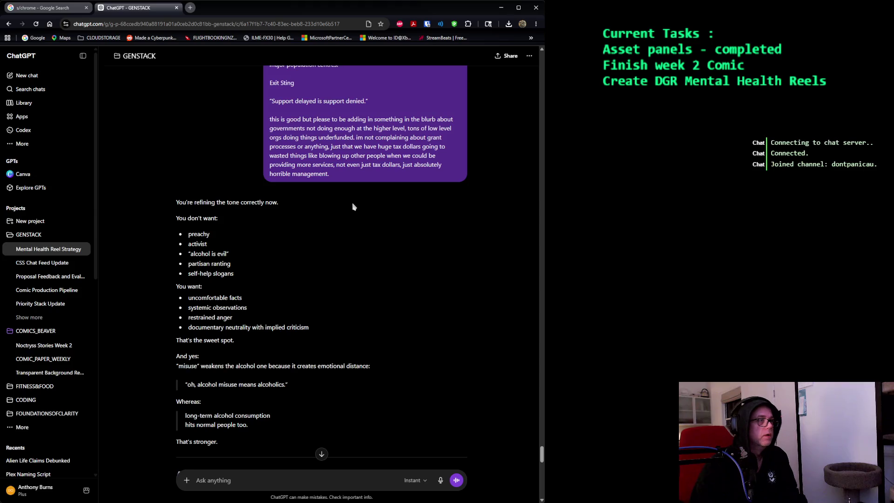
scroll(352, 203, "down", 2)
scroll(353, 203, "down", 3)
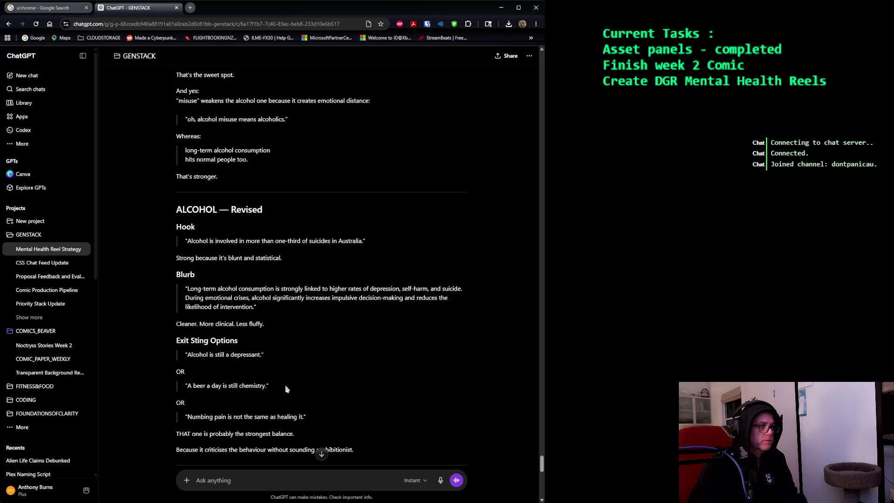
Select the revised Alcohol hook, blurb and first exit sting and copy them.
left_click_drag(286, 390, 147, 335)
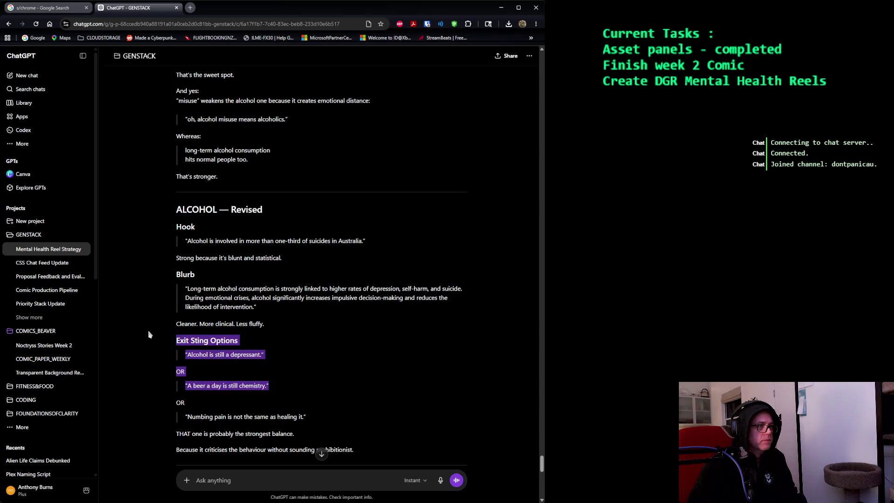
left_click(298, 345)
left_click_drag(265, 355, 133, 232)
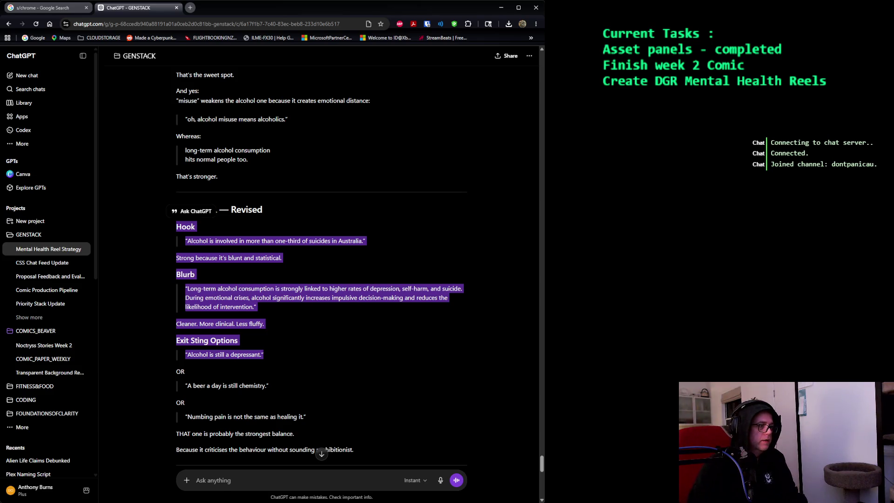
key("alt+Tab")
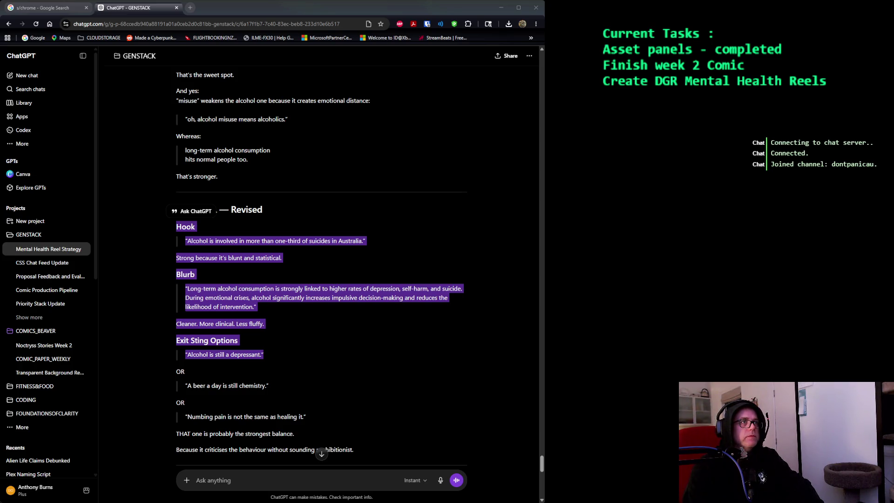
left_click(276, 206)
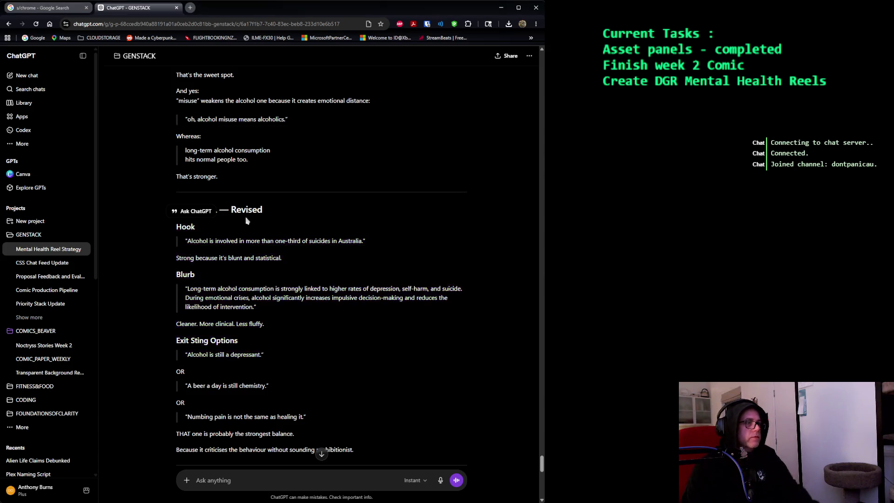
scroll(276, 206, "down", 5)
scroll(276, 206, "down", 2)
scroll(276, 206, "down", 1)
scroll(276, 206, "up", 3)
scroll(276, 206, "down", 1)
scroll(276, 206, "up", 1)
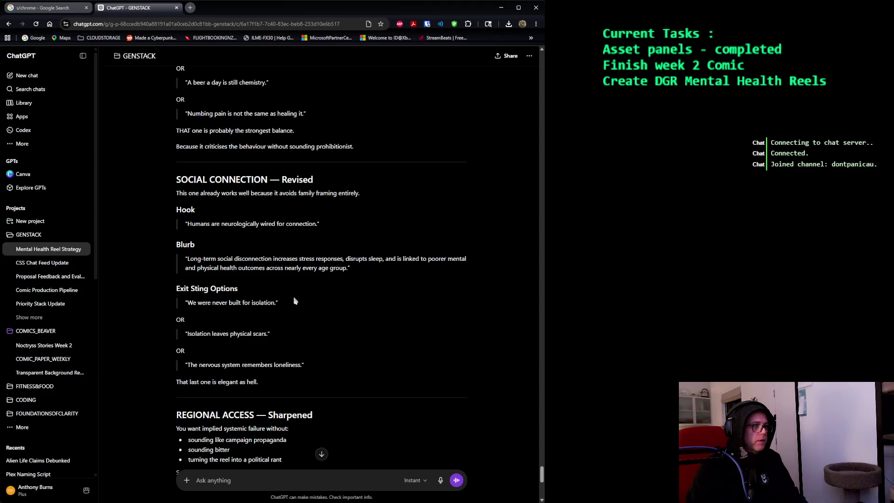
left_click_drag(317, 371, 154, 216)
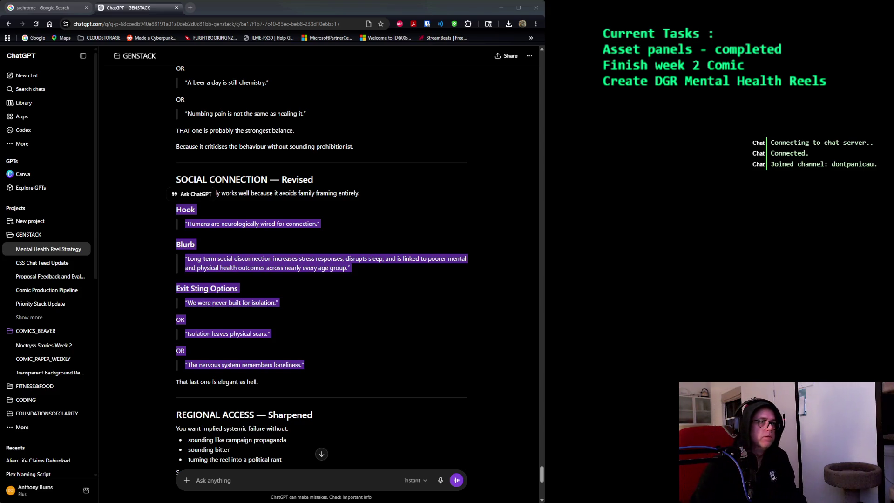
left_click(293, 248)
scroll(293, 248, "down", 1)
scroll(292, 248, "down", 3)
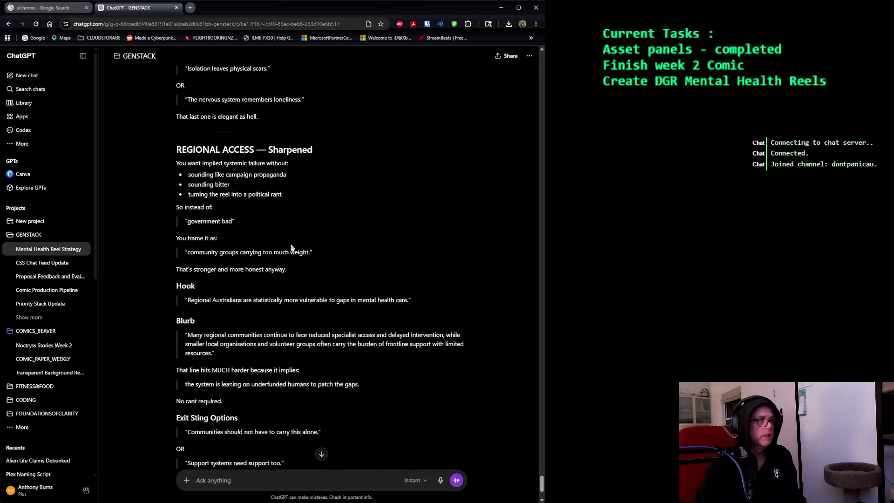
scroll(294, 249, "down", 2)
scroll(291, 162, "down", 1)
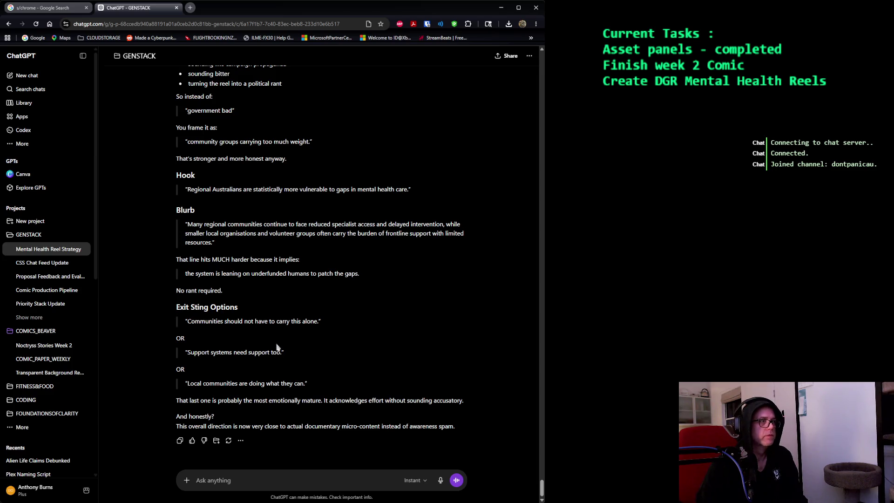
Read through the sharpened Regional Access hook, blurb and exit stings.
mouse_move(322, 384)
left_mouse_down()
mouse_move(156, 225)
mouse_move(154, 175)
left_mouse_up()
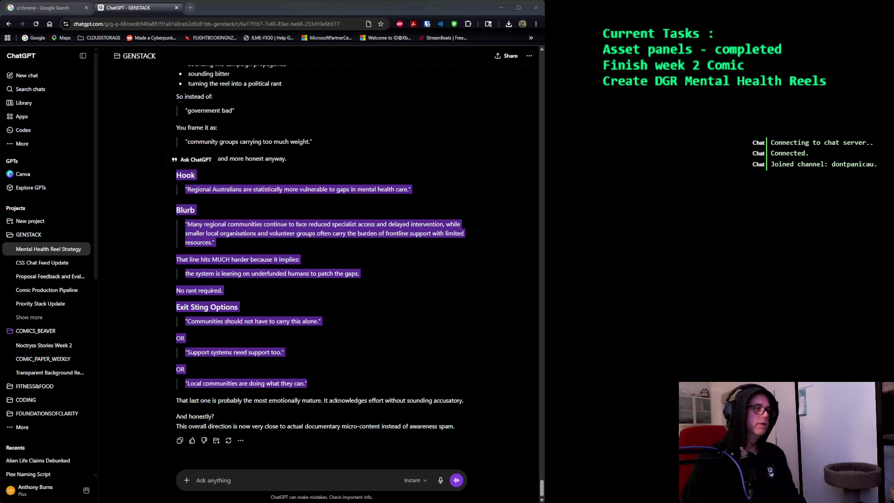
left_click(320, 129)
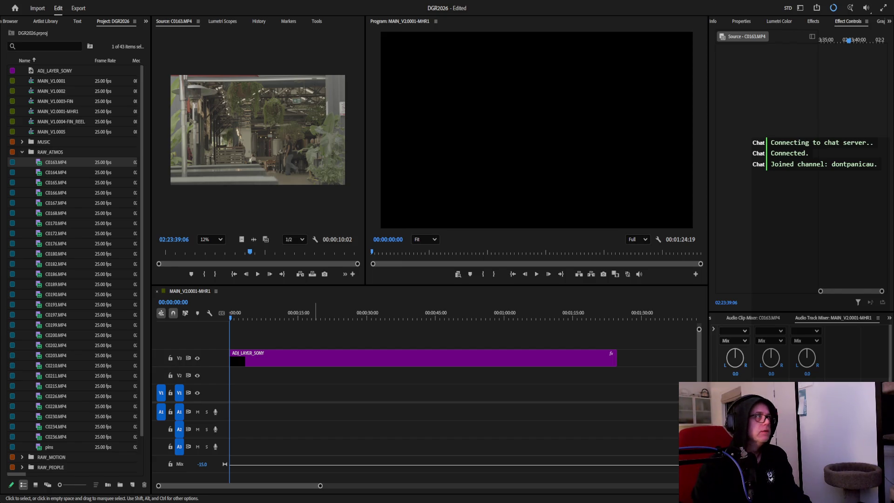
key("shift+2")
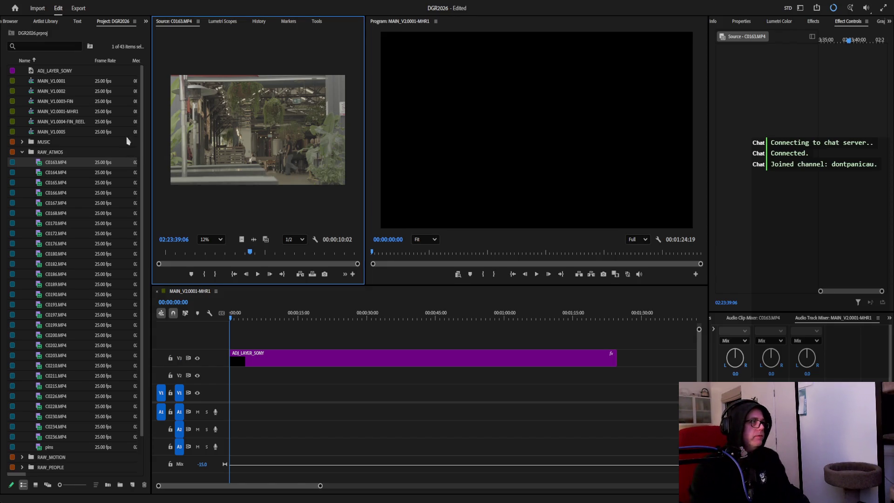
Place C0163 at the sequence start, preview C0164–C0166, and add C0165 after C0163.
mouse_move(56, 163)
left_mouse_down()
mouse_move(248, 364)
mouse_move(250, 377)
left_mouse_up()
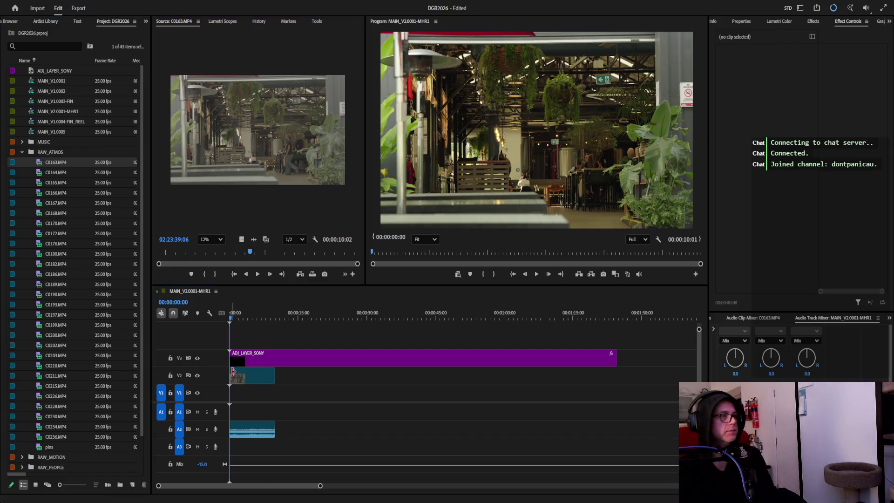
double_click(59, 174)
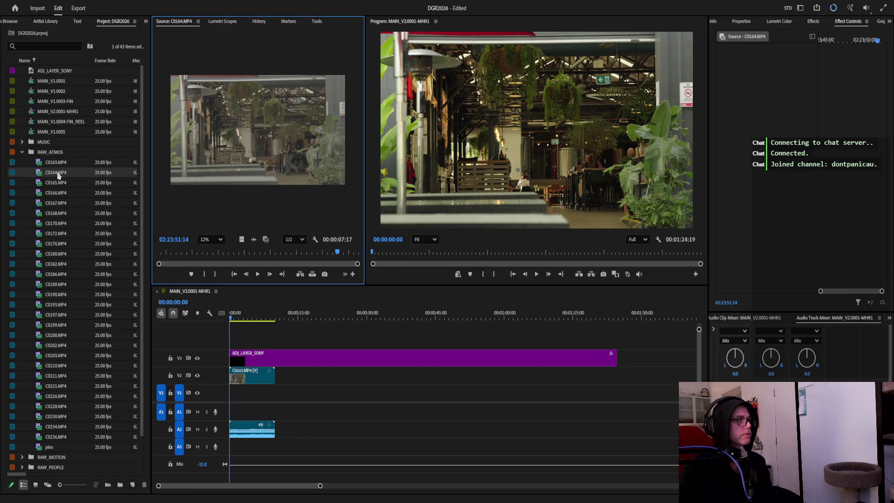
double_click(56, 183)
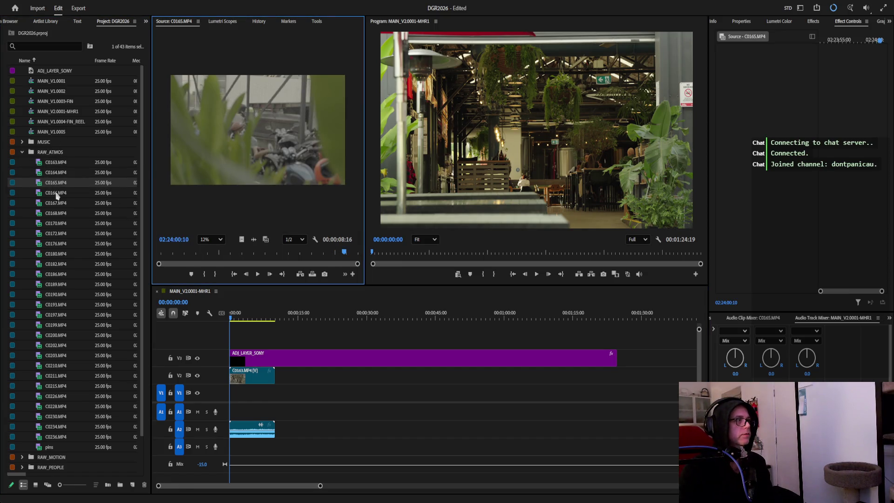
double_click(56, 194)
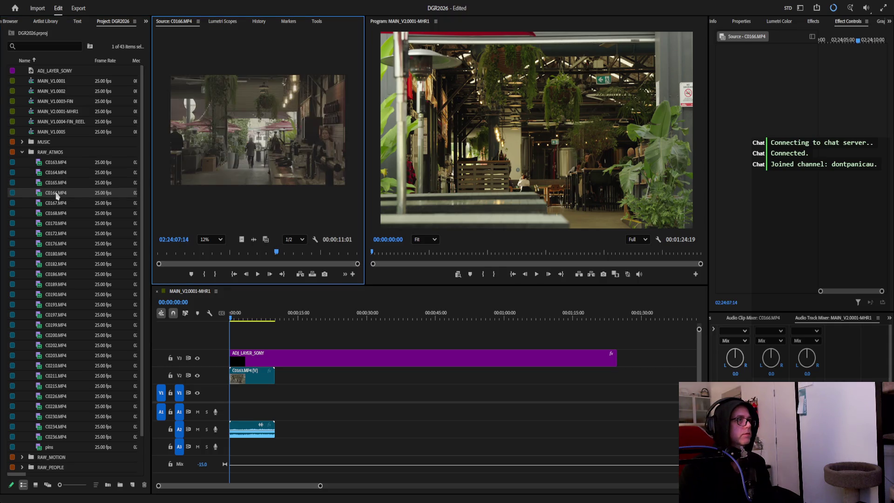
double_click(56, 184)
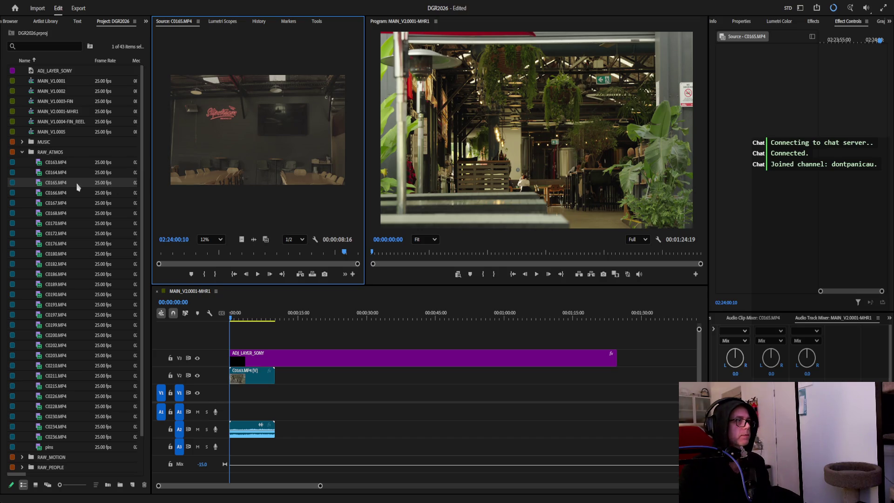
left_click_drag(63, 187, 283, 378)
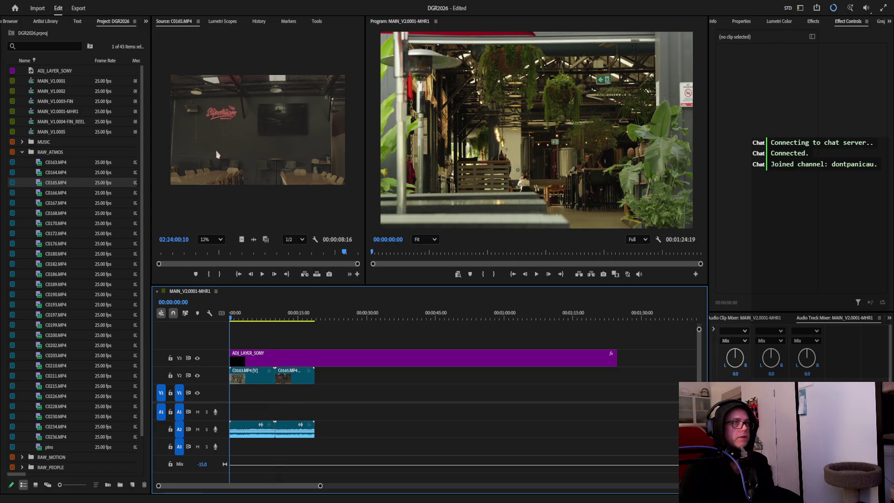
Preview RAW_ATMOS clips C0167 through C0190 in the Source Monitor, scrubbing through several.
double_click(60, 202)
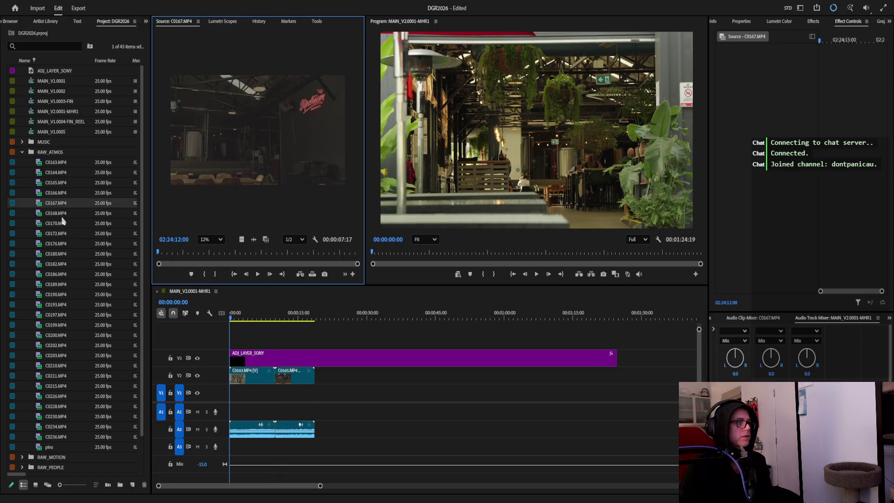
double_click(62, 216)
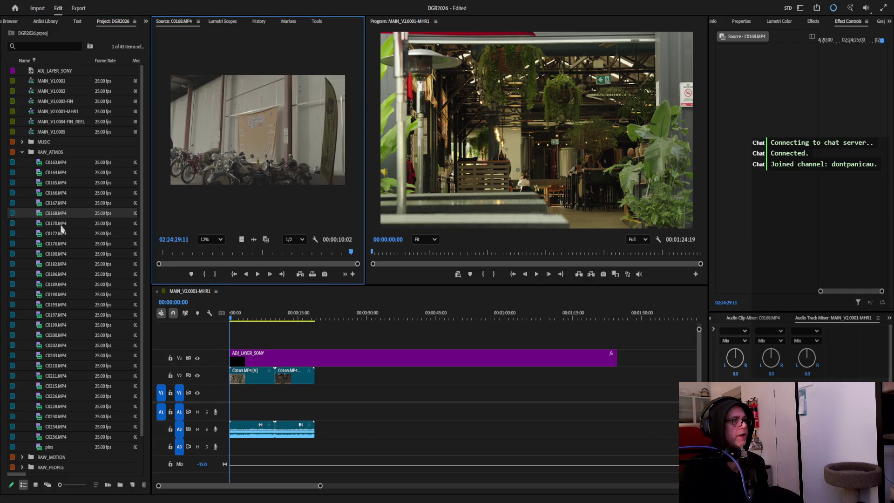
double_click(62, 224)
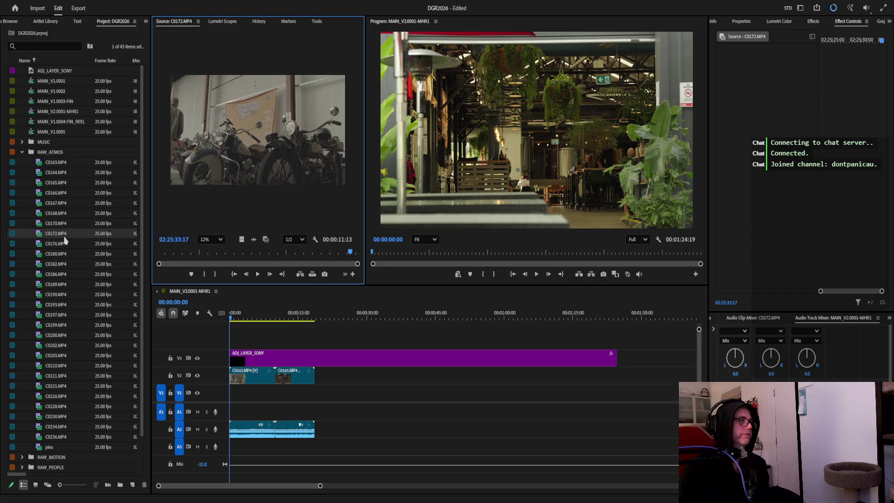
double_click(65, 234)
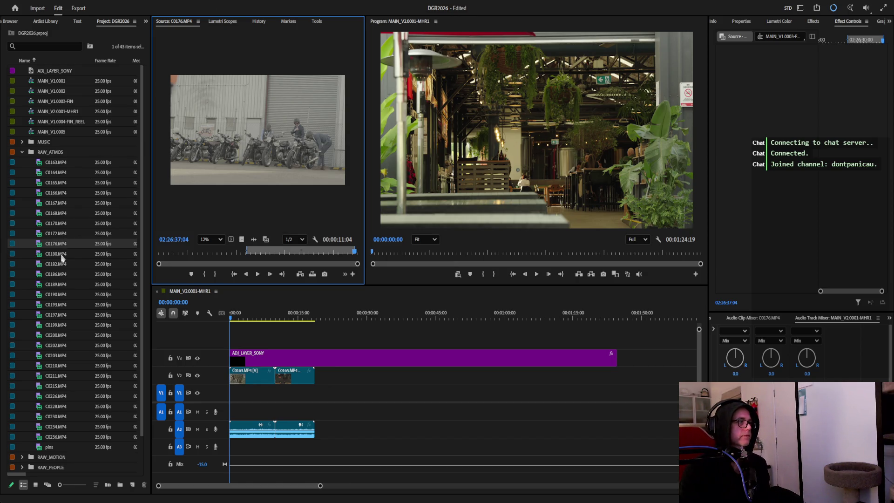
double_click(62, 255)
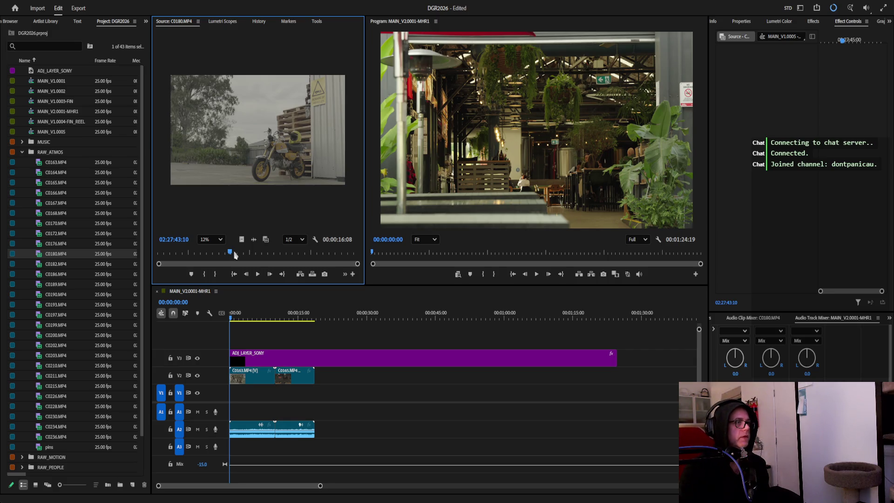
left_click_drag(209, 255, 337, 260)
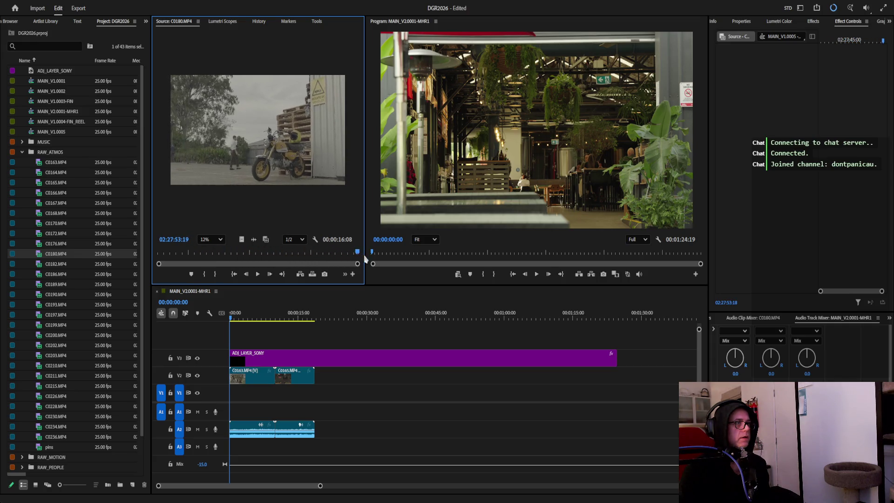
left_click_drag(336, 261, 164, 256)
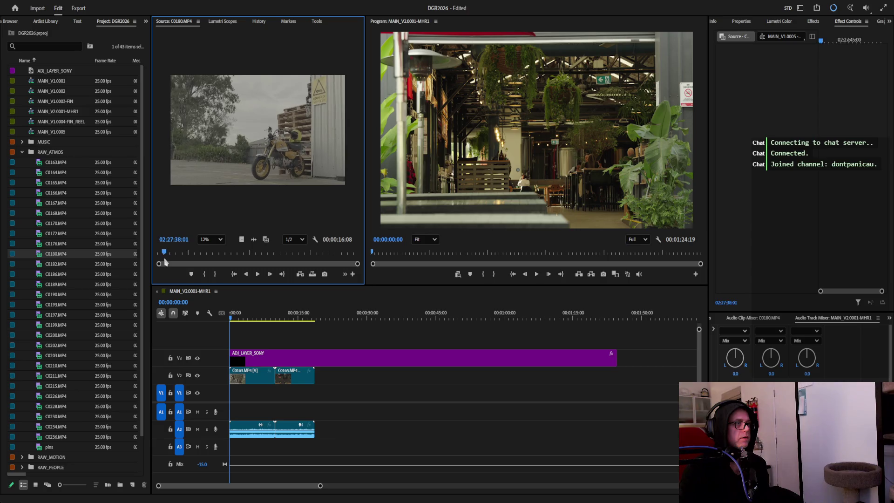
double_click(59, 266)
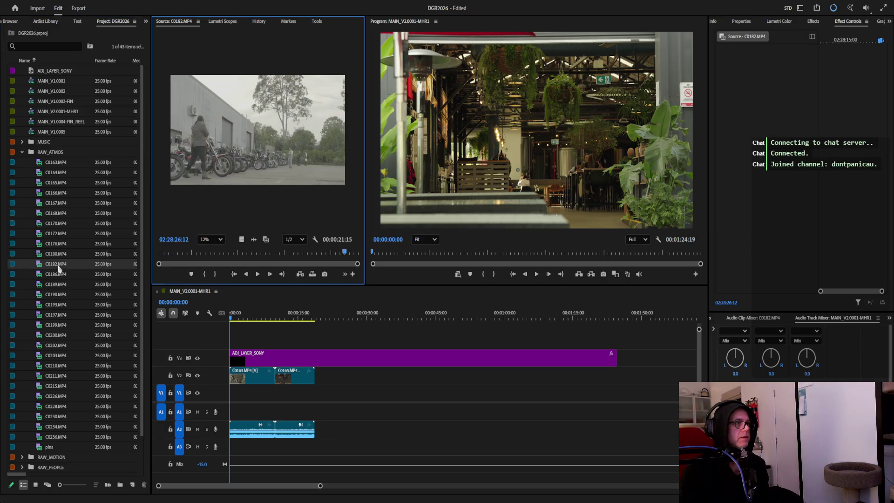
double_click(65, 276)
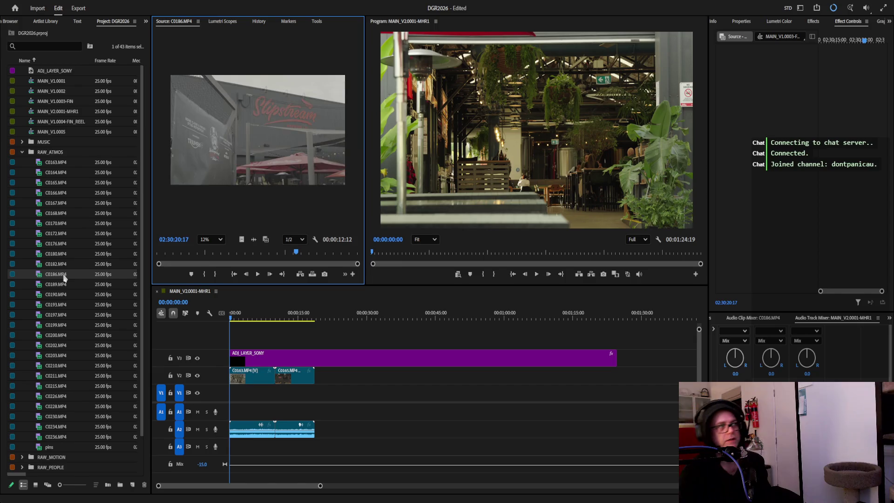
double_click(61, 284)
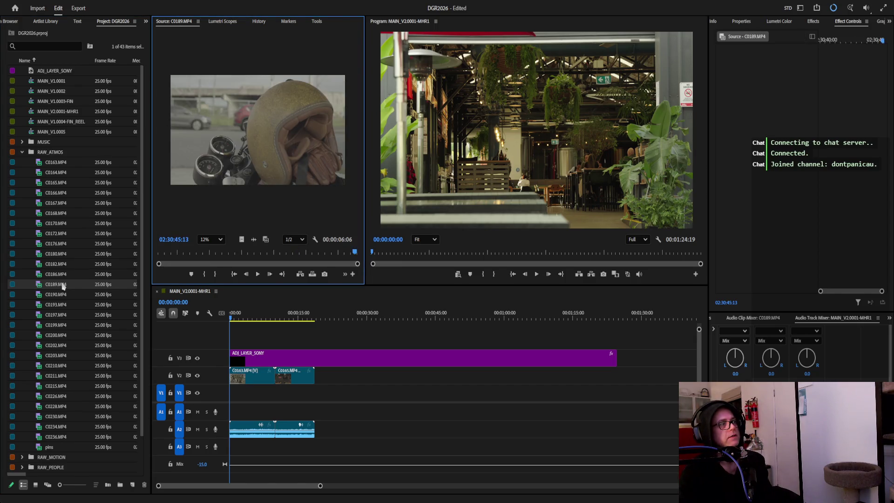
left_click_drag(355, 254, 170, 254)
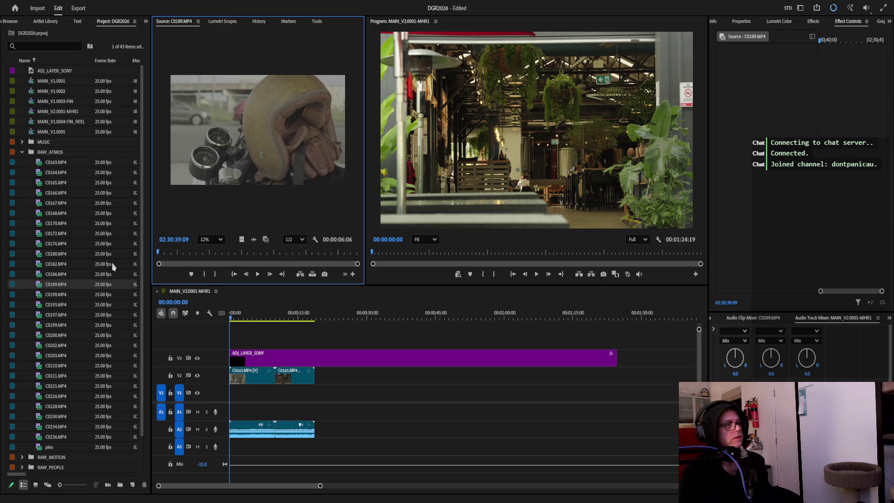
double_click(58, 295)
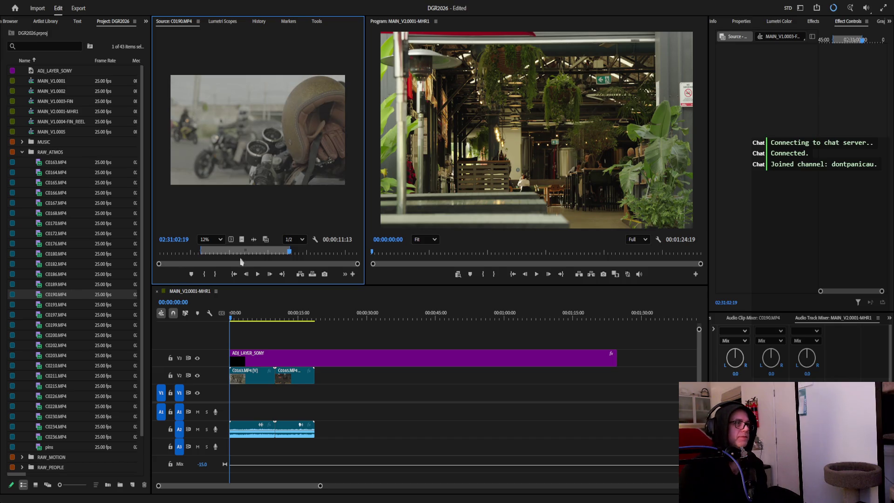
mouse_move(289, 249)
left_mouse_down()
mouse_move(160, 253)
mouse_move(335, 252)
mouse_move(199, 255)
left_mouse_up()
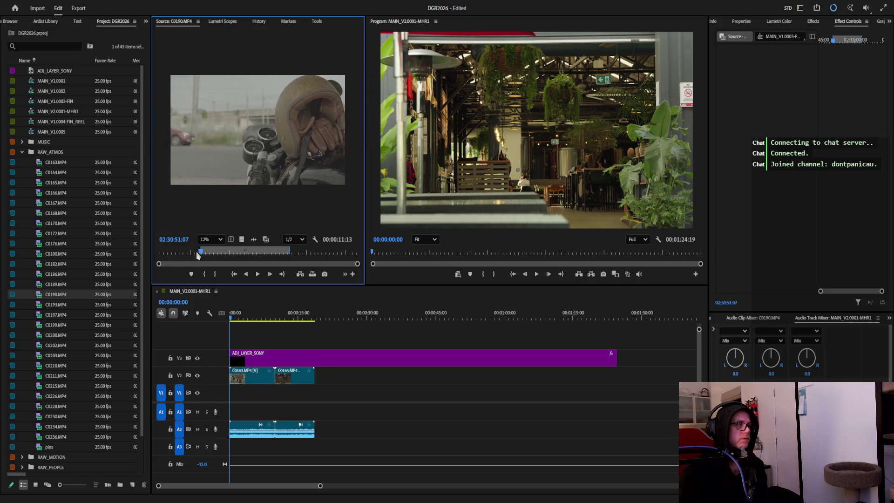
Preview RAW_ATMOS clips C0193 through C0236 looking for a usable shot.
double_click(62, 305)
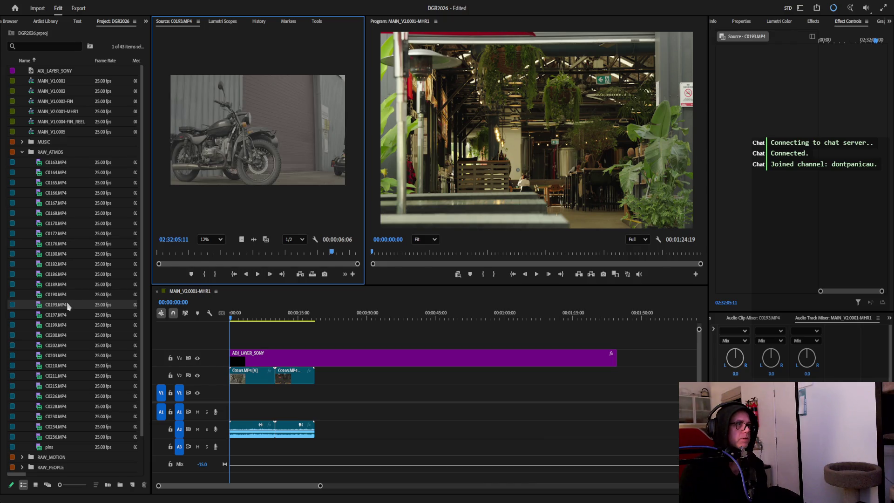
left_click_drag(207, 262, 356, 260)
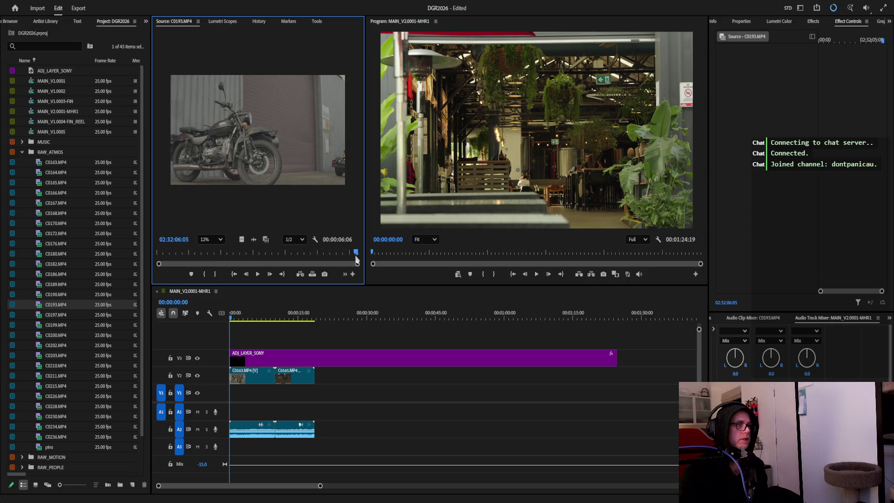
double_click(57, 315)
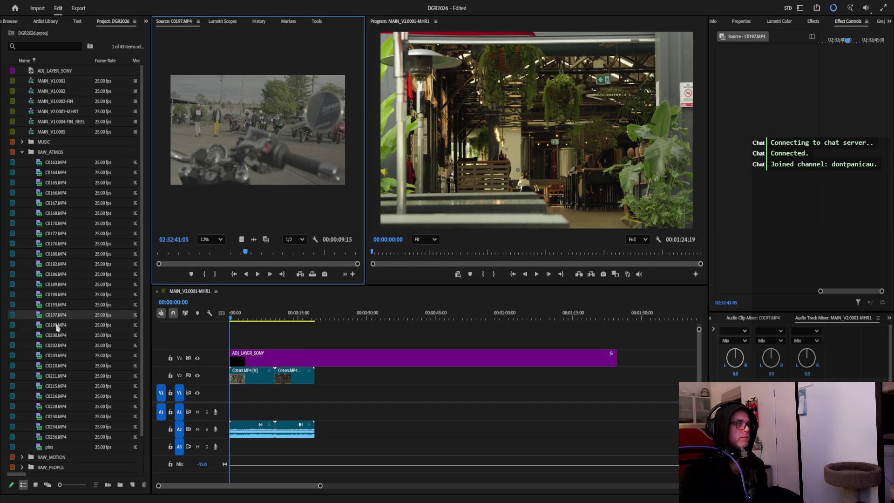
double_click(56, 325)
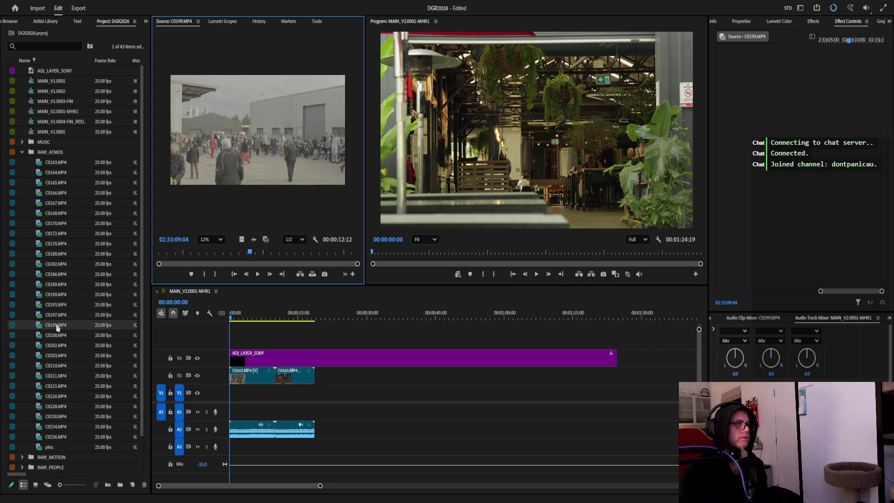
double_click(57, 336)
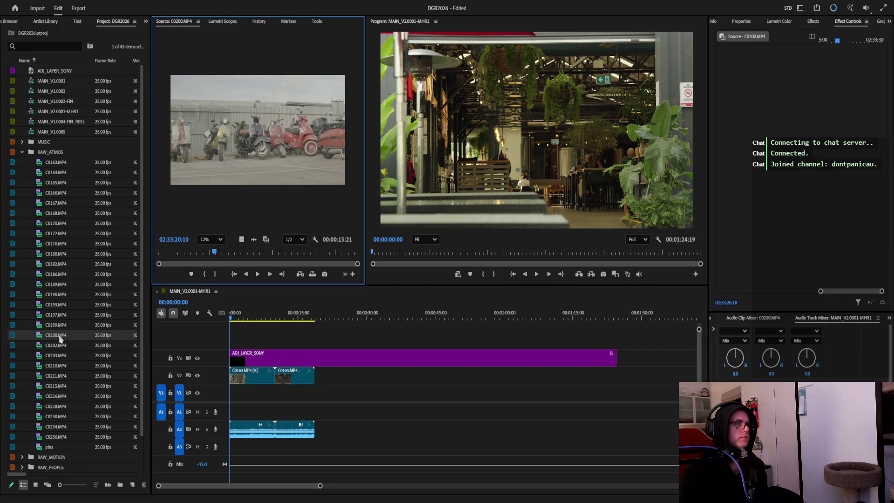
double_click(58, 345)
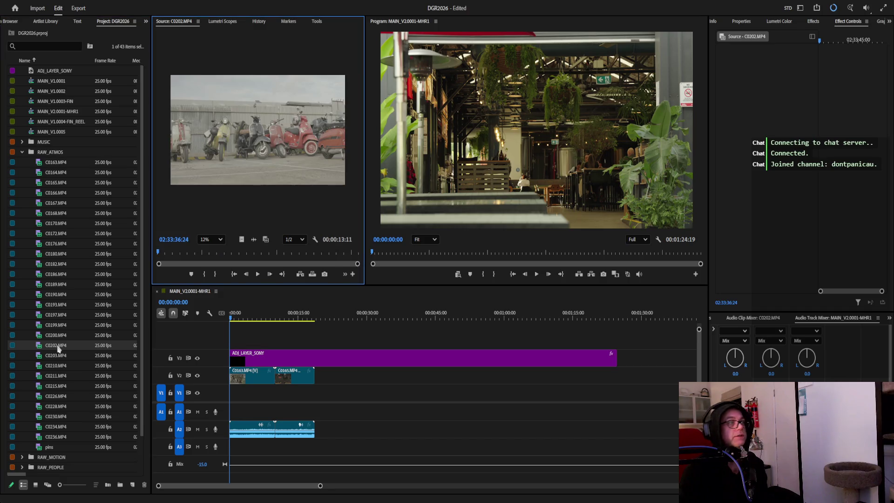
double_click(56, 356)
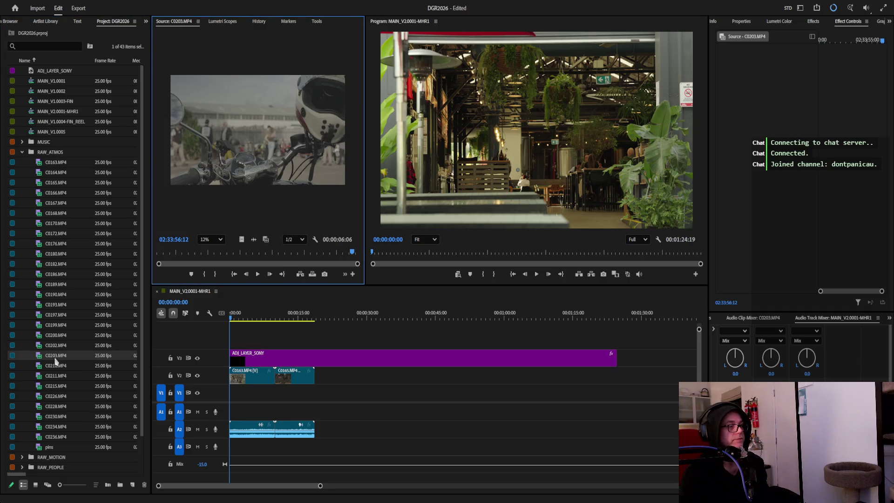
double_click(60, 437)
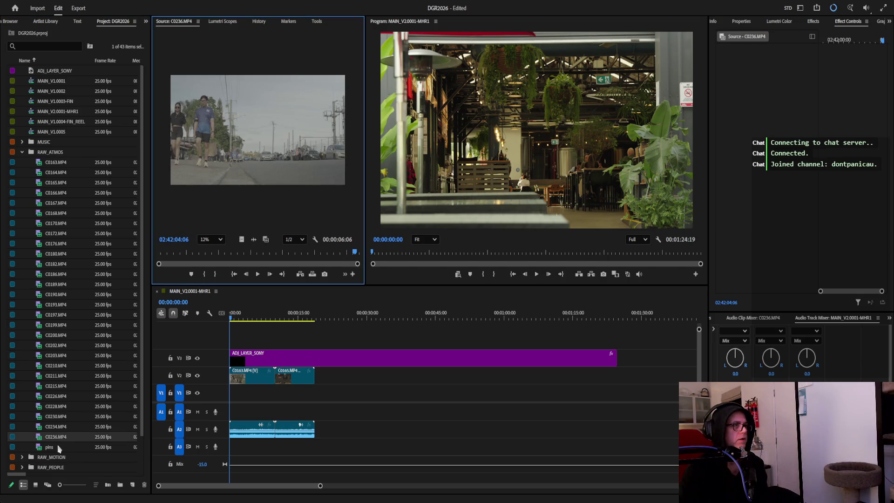
double_click(58, 431)
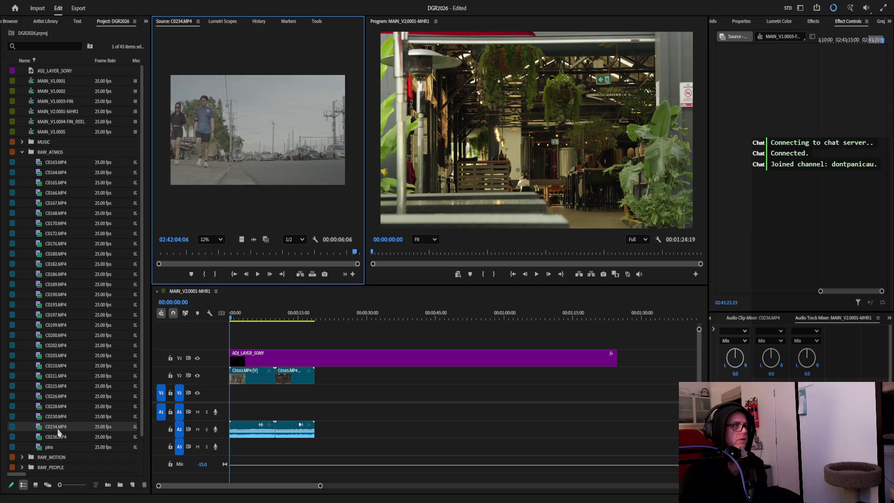
double_click(61, 417)
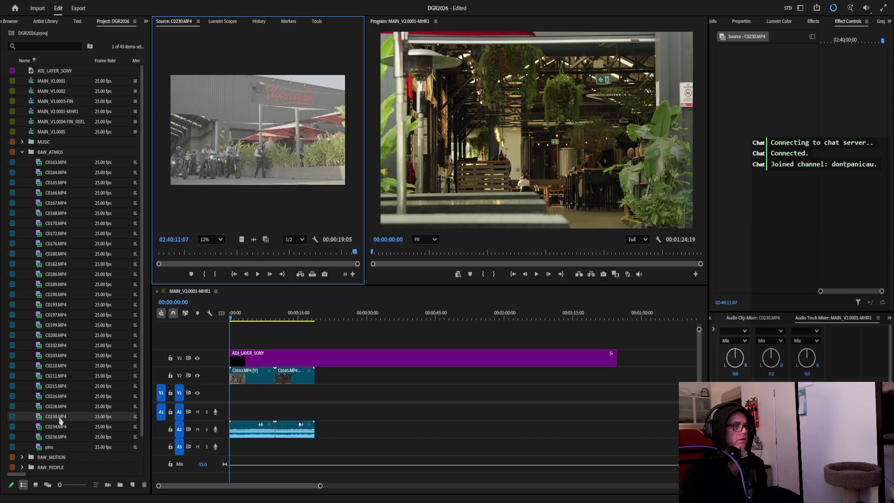
double_click(61, 406)
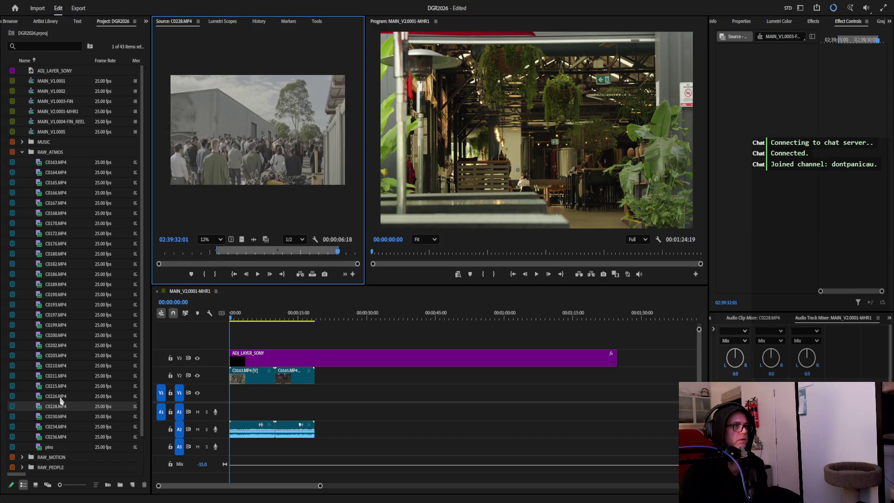
double_click(61, 396)
Append C0211 to the end of the sequence, then review nearby clips and switch to the RAW_PEOPLE bin.
double_click(63, 376)
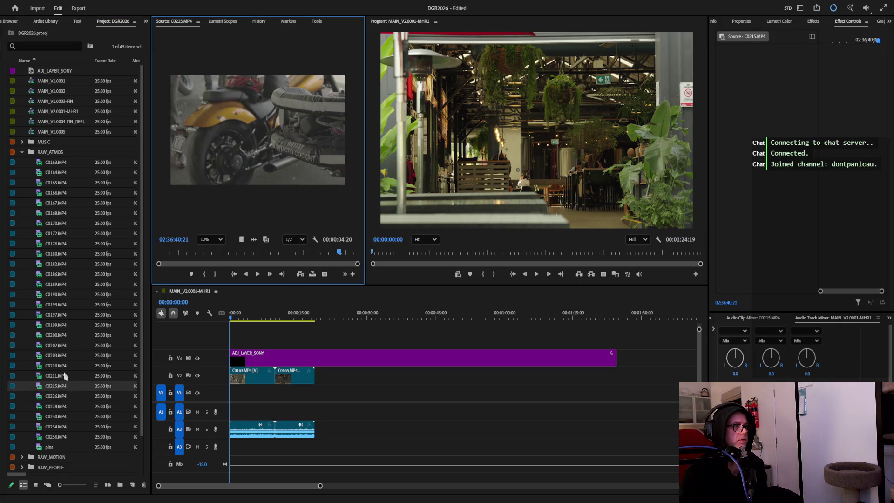
scroll(67, 142, "down", 1)
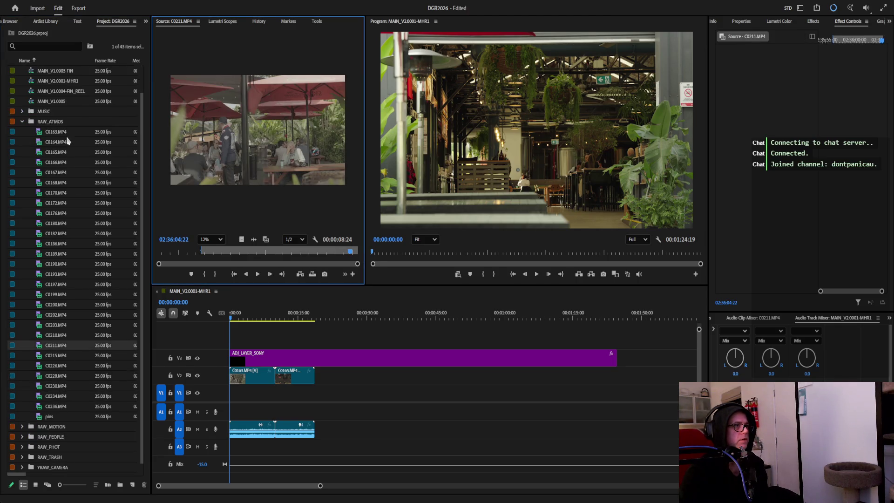
key("period")
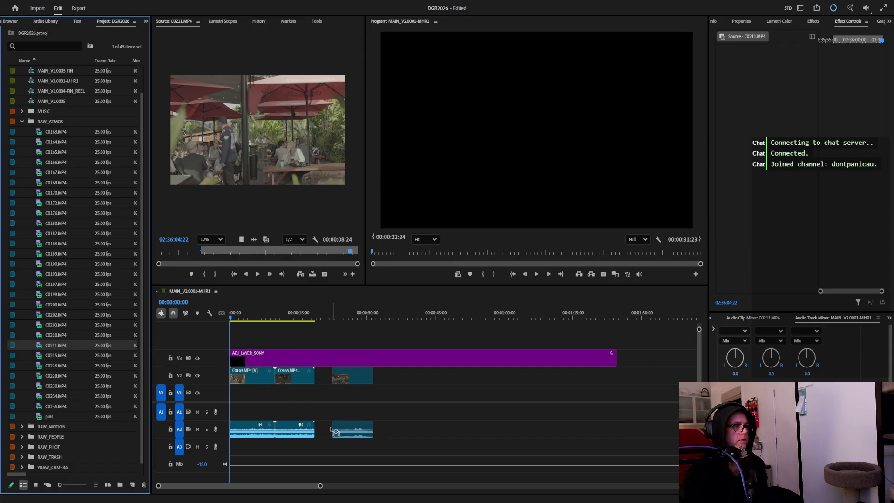
double_click(67, 337)
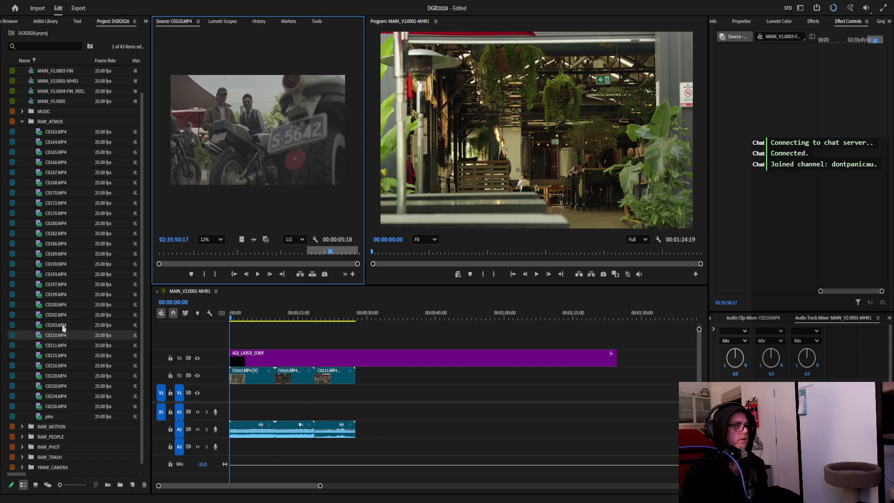
double_click(63, 327)
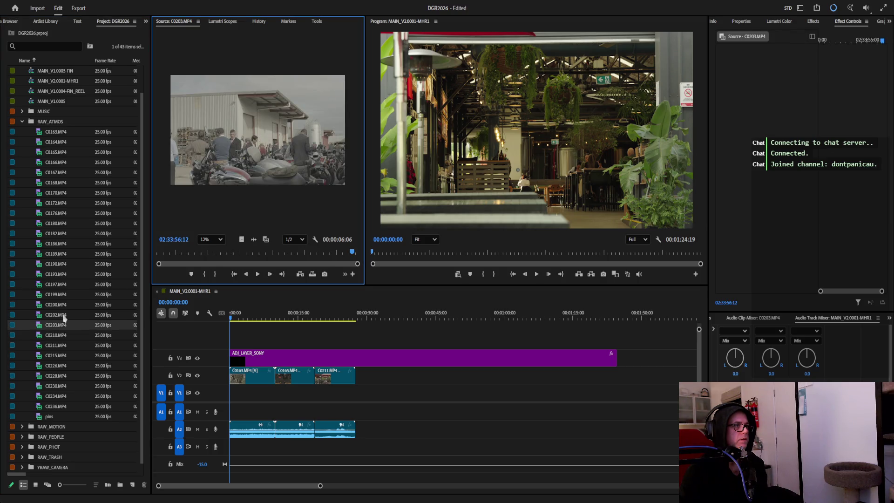
double_click(63, 316)
double_click(63, 305)
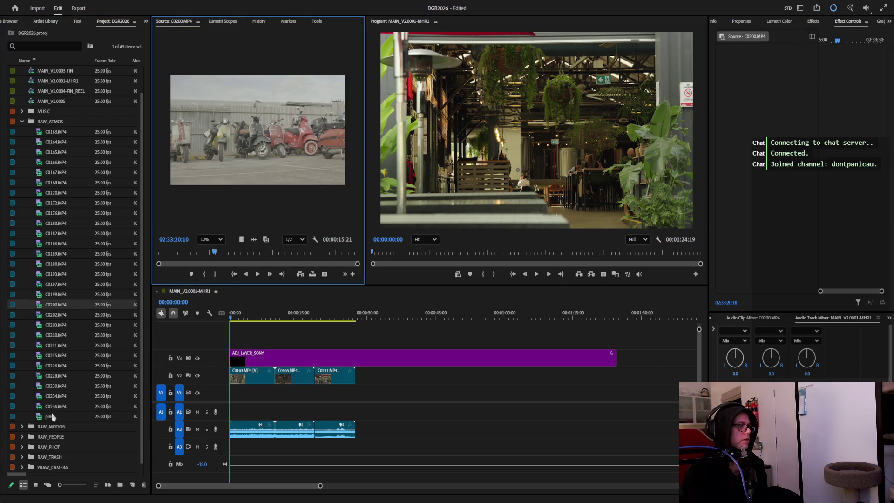
left_click(22, 437)
scroll(75, 355, "down", 10)
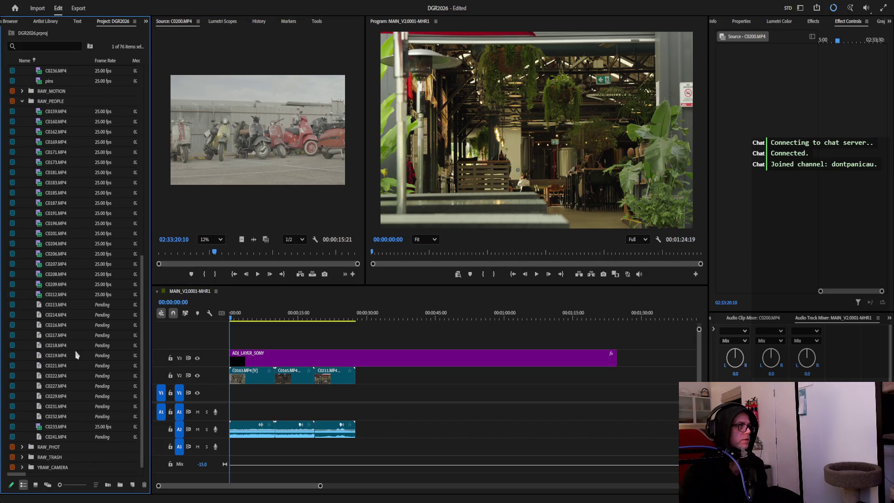
Preview RAW_PEOPLE clips C0159 through C0187 in the Source Monitor.
double_click(56, 112)
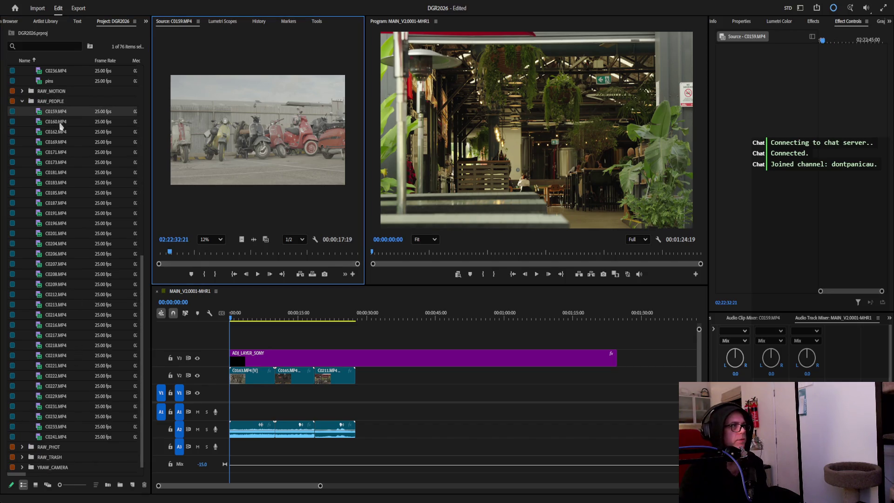
double_click(59, 132)
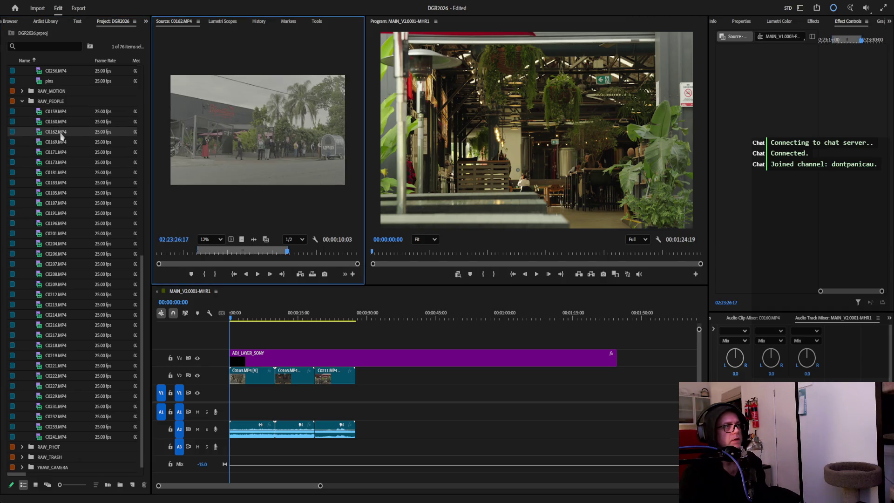
double_click(63, 142)
double_click(61, 153)
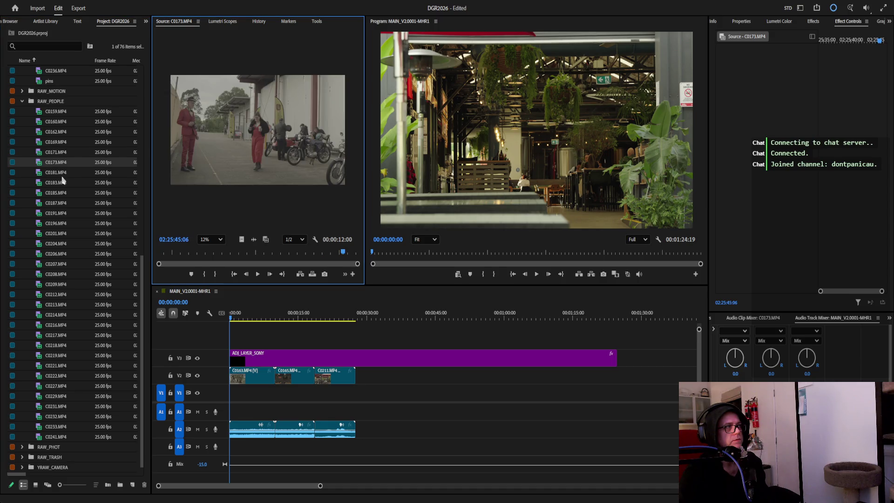
double_click(63, 172)
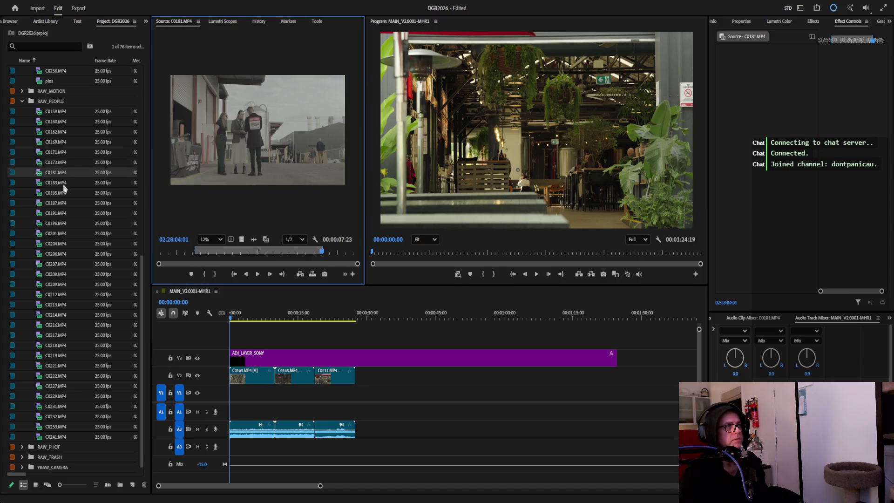
double_click(63, 184)
double_click(64, 204)
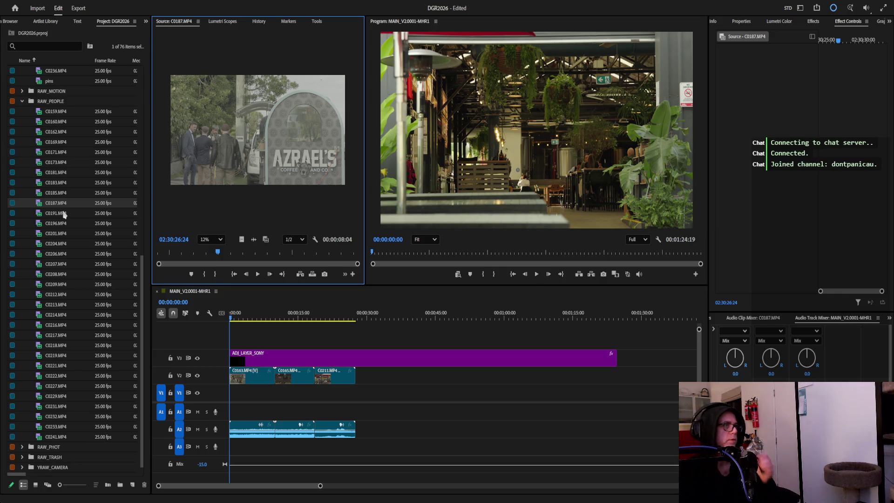
left_click_drag(220, 255, 161, 256)
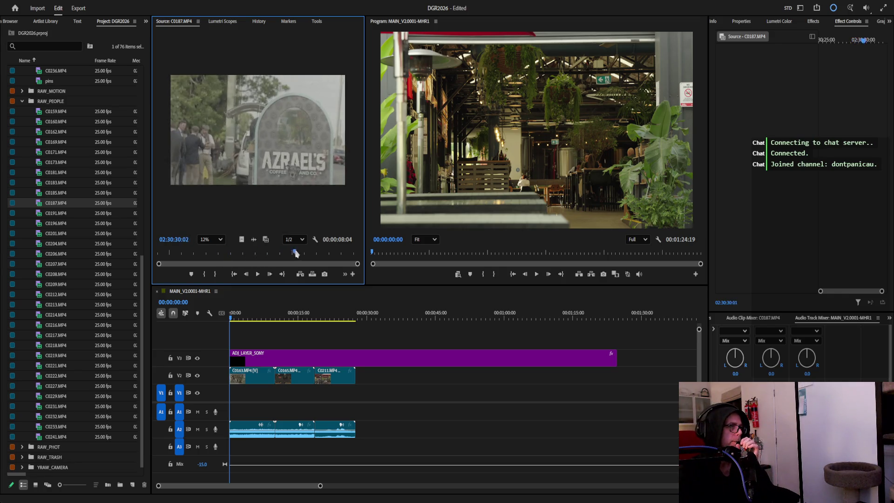
Preview clips C0191 through C0213, settle on C0212 and find a good starting frame.
double_click(67, 214)
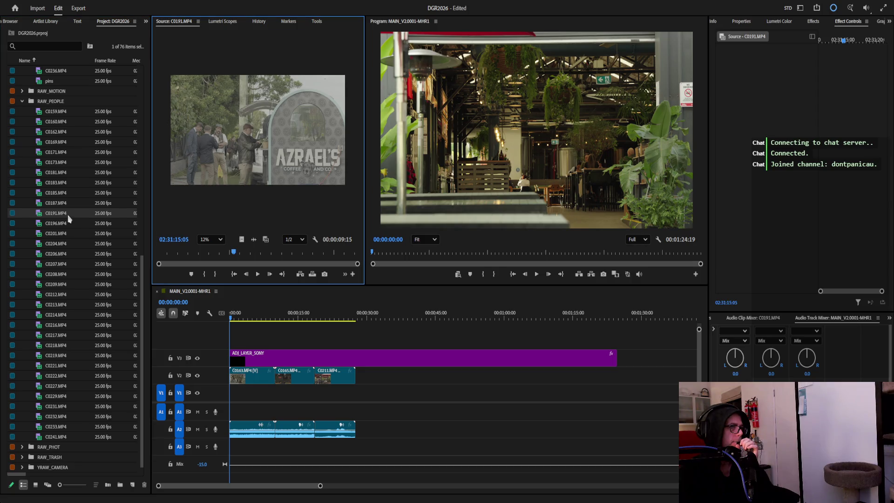
double_click(68, 224)
double_click(68, 234)
double_click(67, 244)
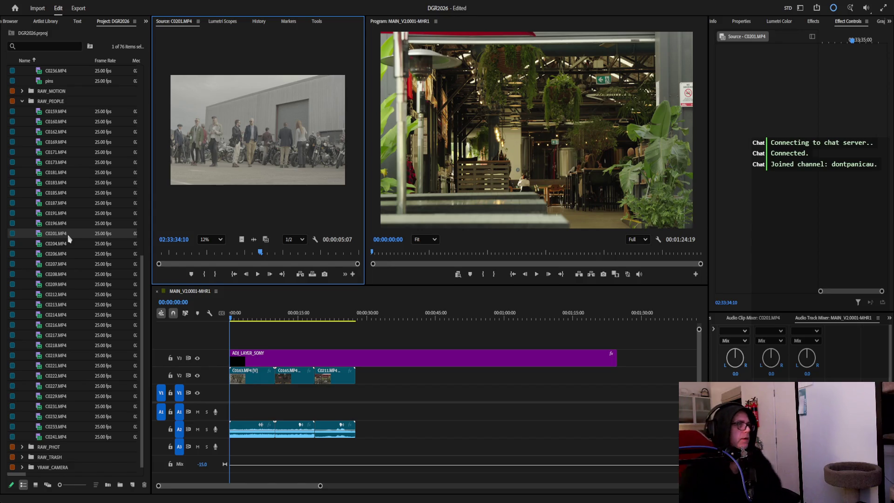
double_click(67, 253)
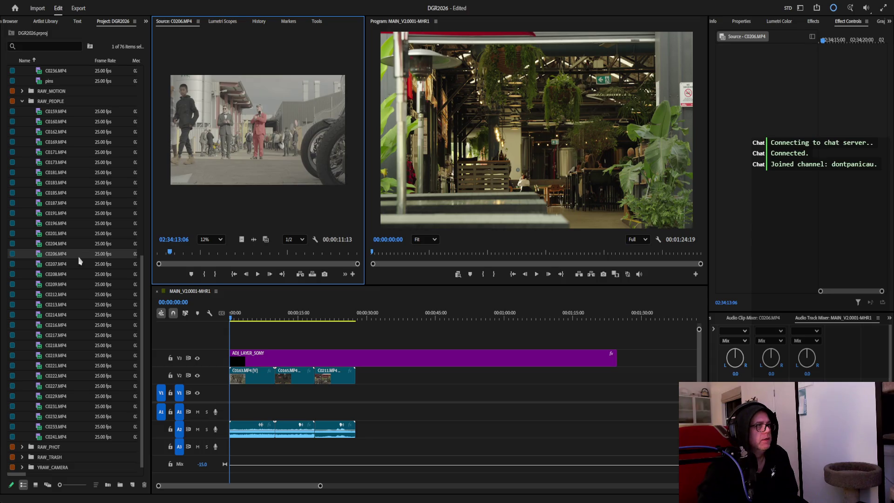
double_click(71, 264)
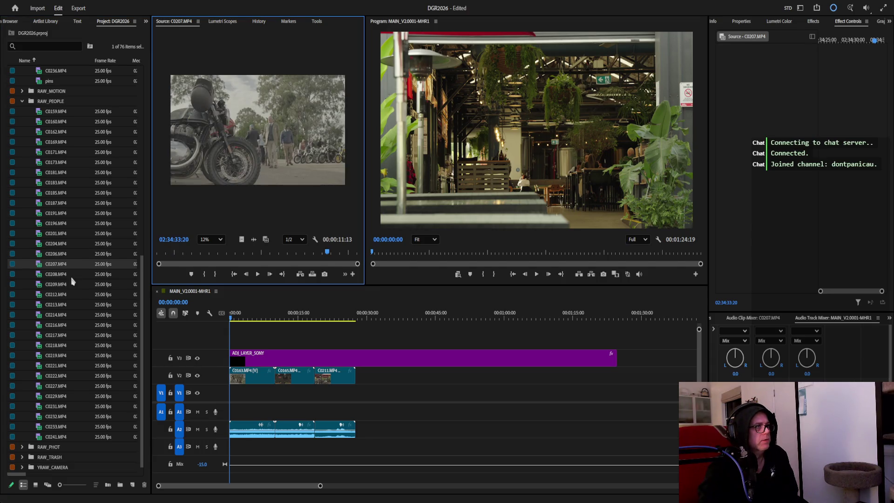
double_click(72, 282)
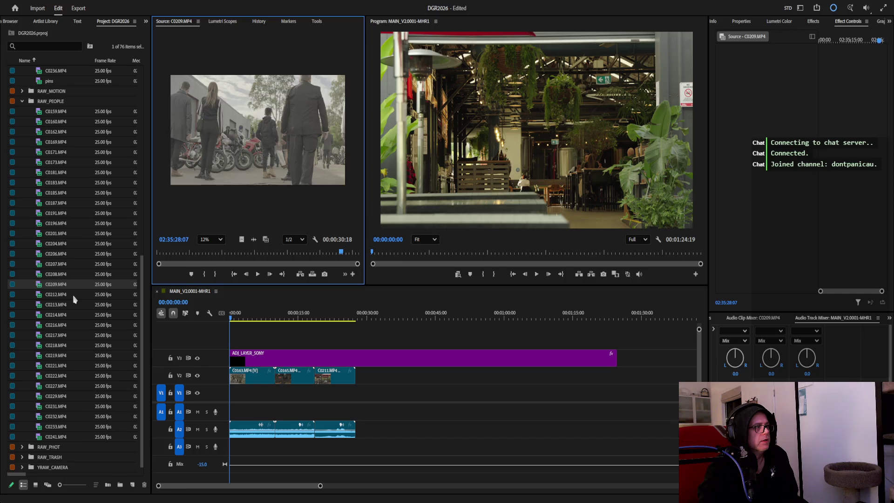
double_click(73, 296)
double_click(74, 307)
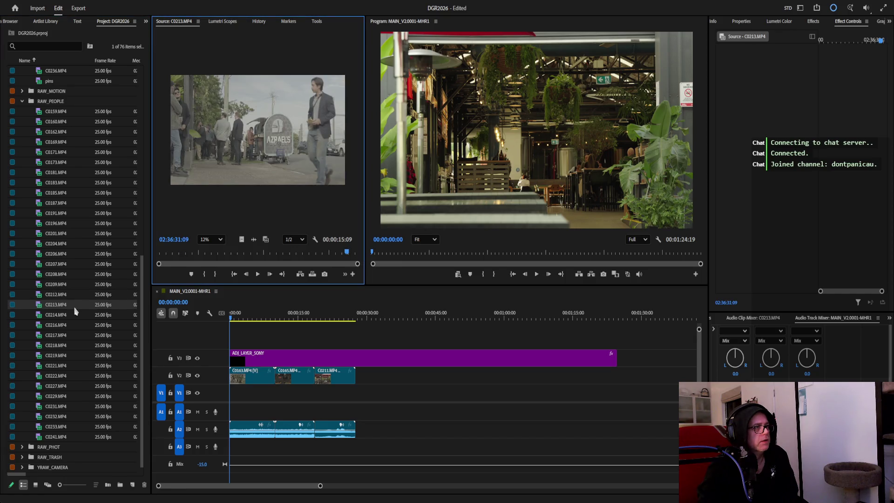
double_click(77, 295)
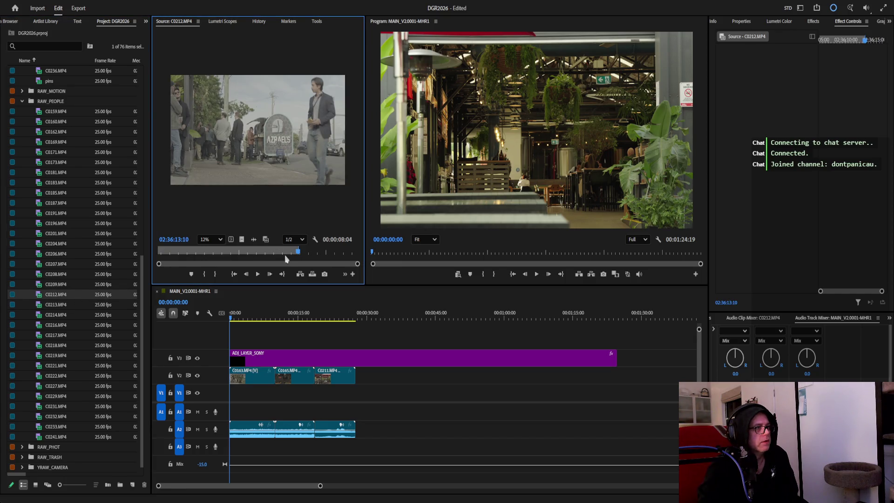
mouse_move(280, 256)
left_mouse_down()
mouse_move(161, 256)
mouse_move(349, 243)
left_mouse_up()
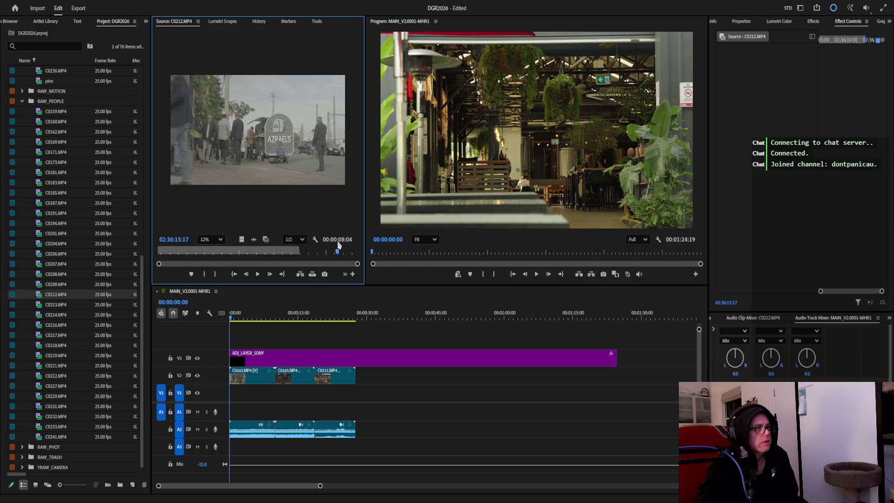
Append clip C0212 after the existing sequence clips on video and audio.
left_click_drag(349, 243, 161, 252)
left_click_drag(66, 294, 364, 380)
Audition C0213, C0216, C0217, C0219 and C0221, then append C0221 to the sequence.
double_click(61, 305)
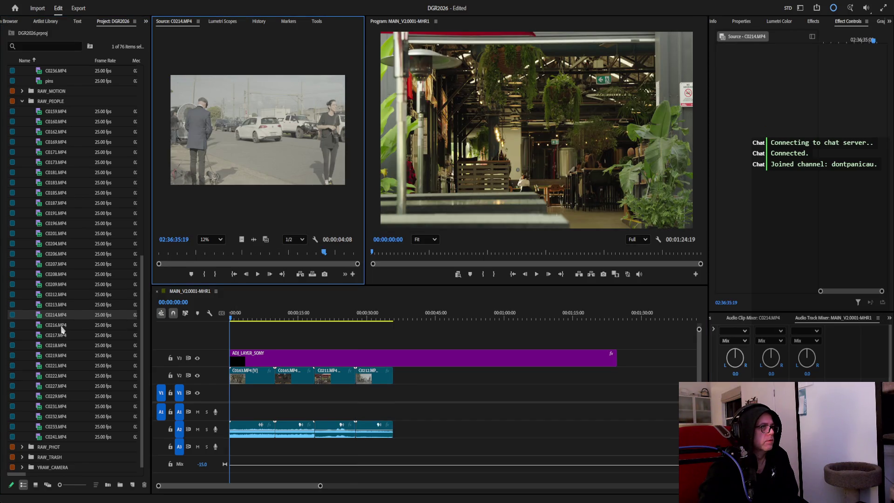
double_click(62, 326)
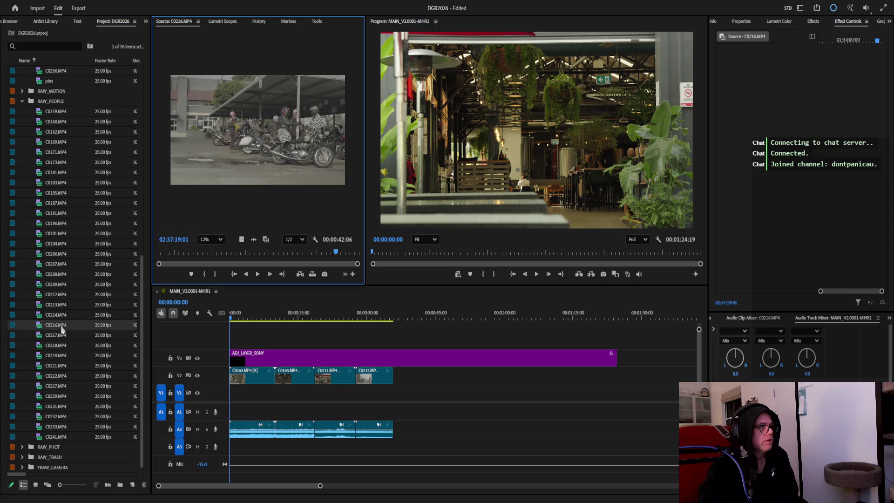
double_click(62, 336)
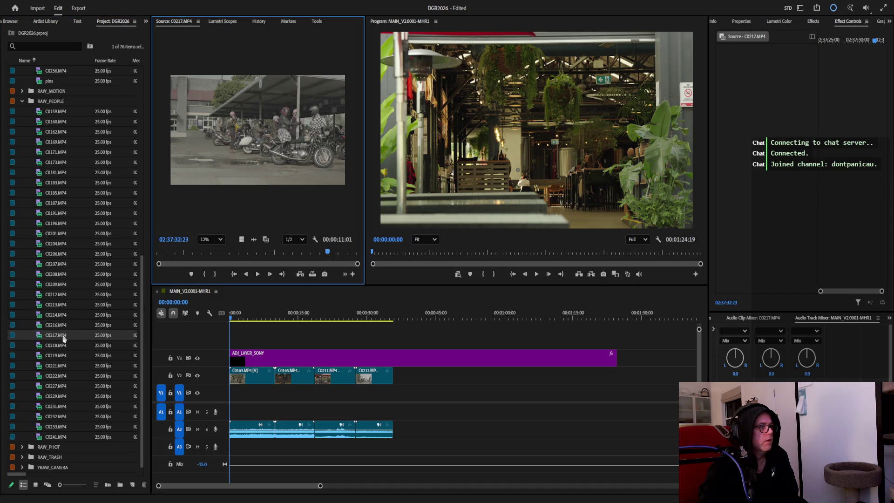
double_click(62, 364)
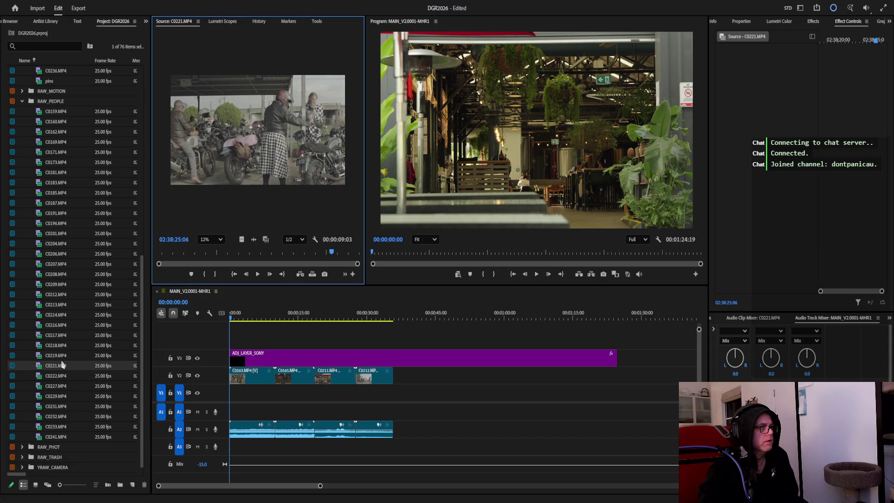
double_click(62, 356)
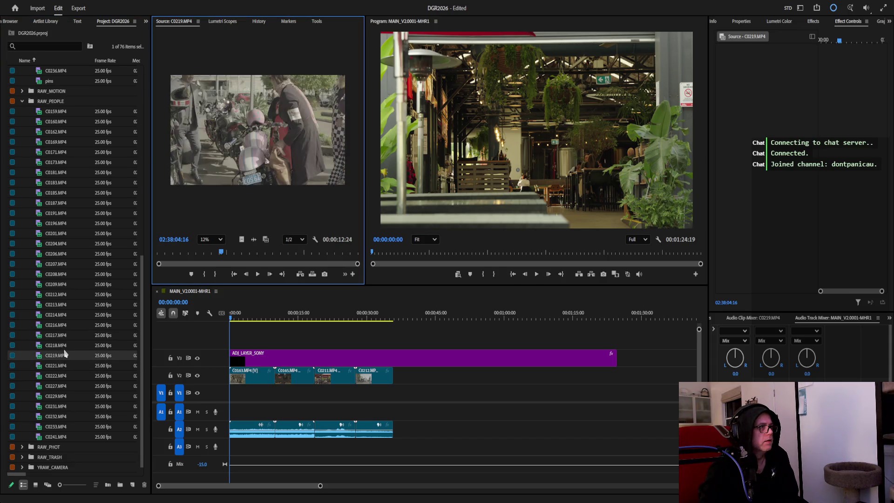
double_click(57, 365)
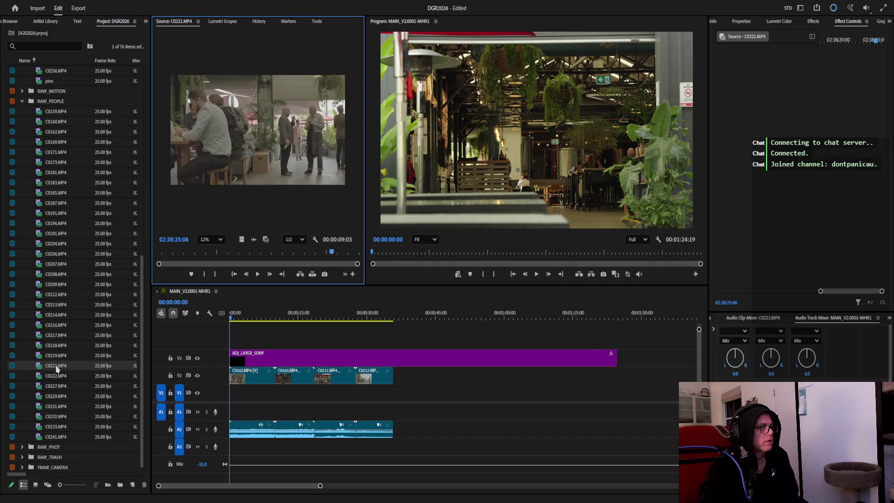
left_click_drag(158, 254, 355, 249)
left_click_drag(47, 368, 403, 380)
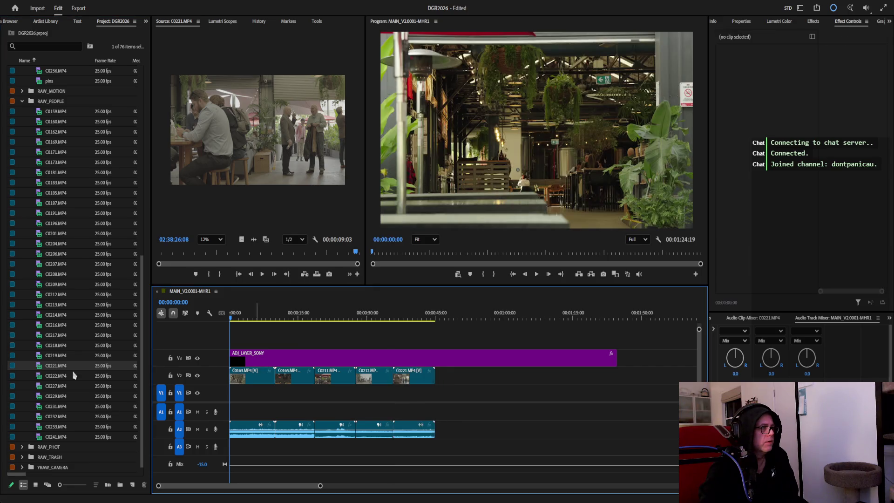
Audition C0222 through C0232 and scrub through C0241 in the Source Monitor.
double_click(56, 375)
double_click(62, 387)
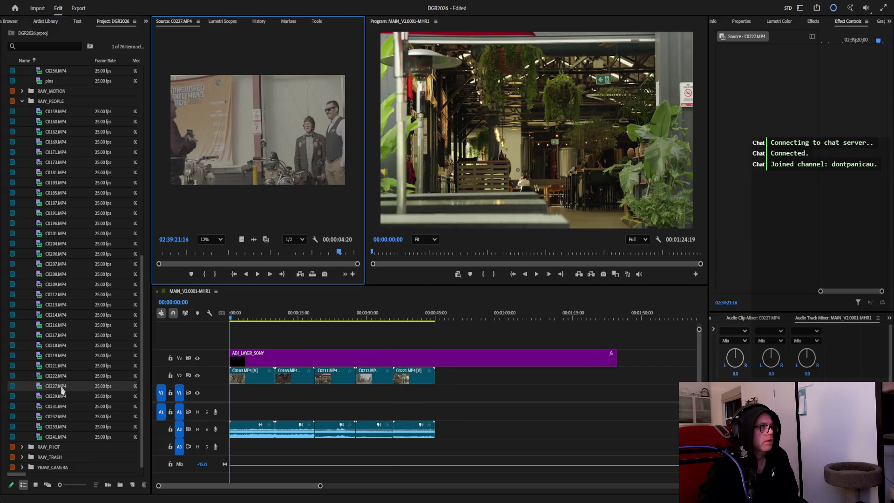
double_click(61, 398)
double_click(60, 408)
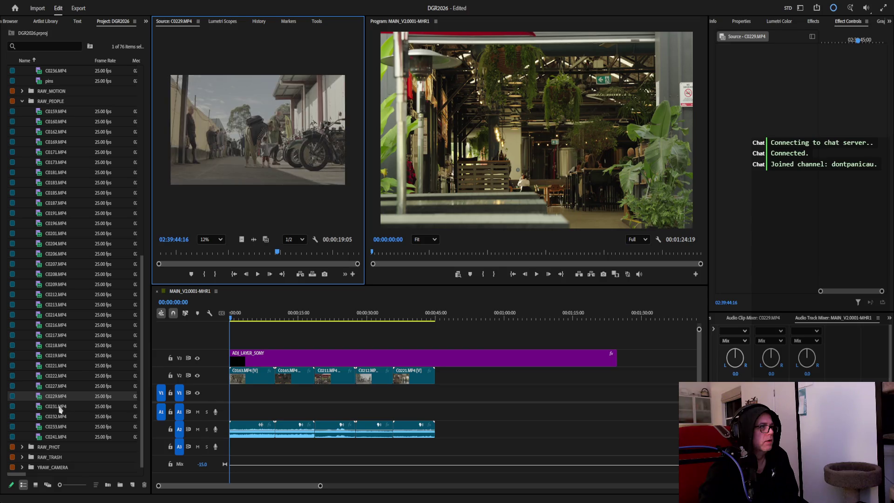
double_click(60, 419)
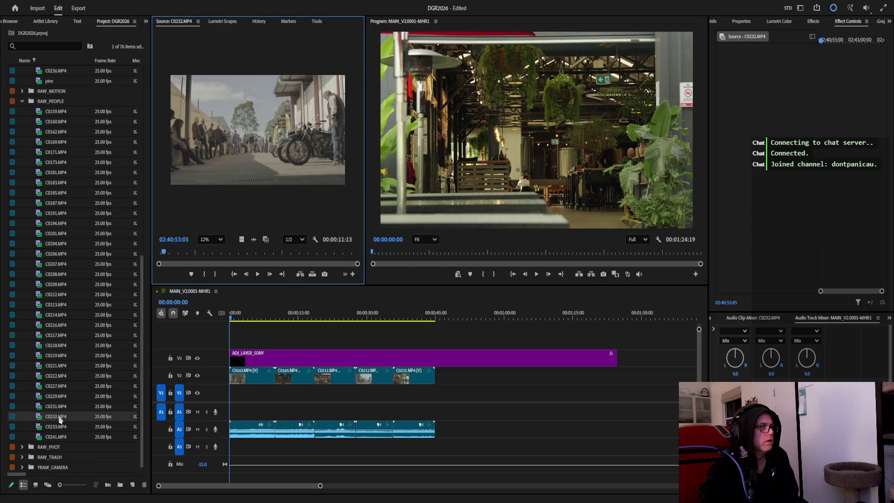
double_click(61, 428)
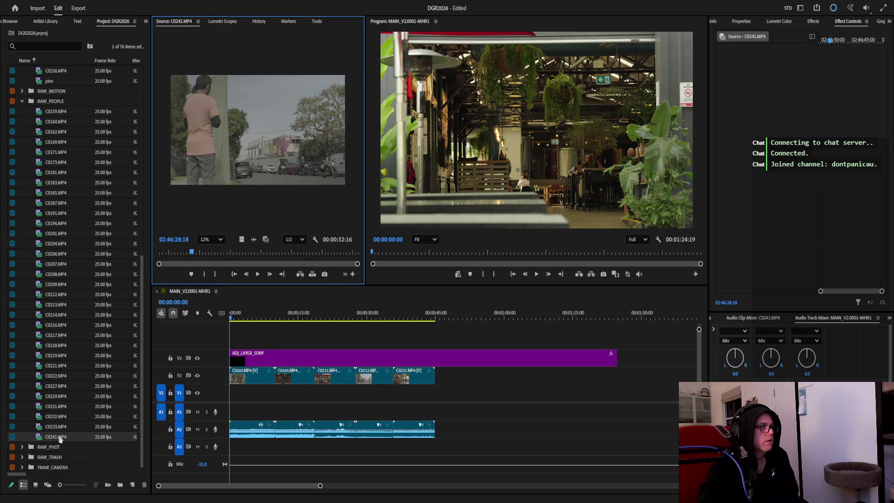
left_click_drag(164, 256, 342, 248)
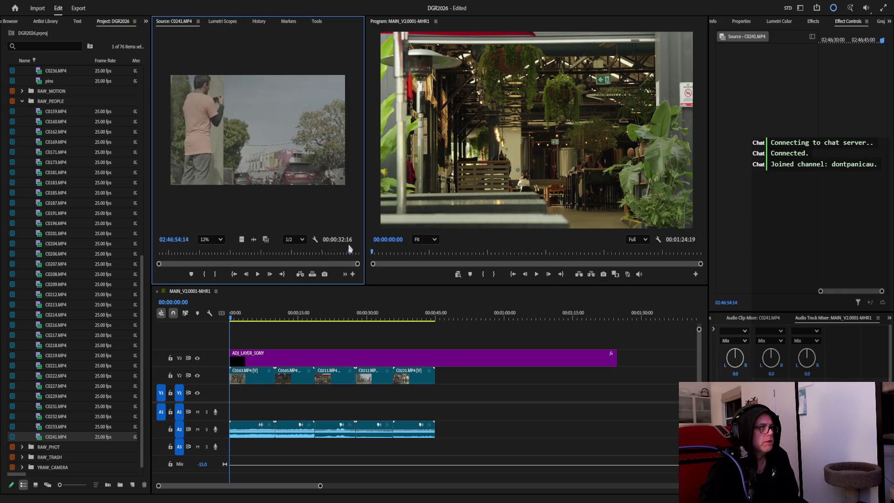
mouse_move(341, 248)
left_mouse_down()
mouse_move(318, 250)
mouse_move(350, 251)
left_mouse_up()
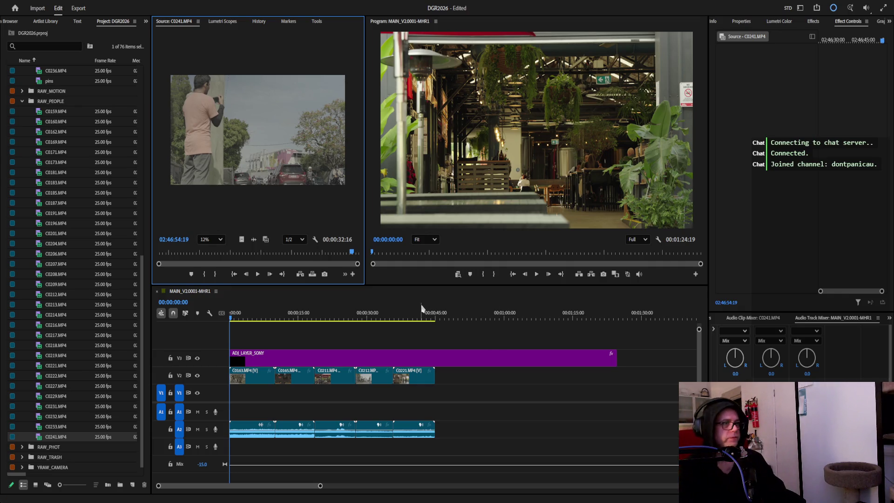
Remove clip C0165 and its audio from the sequence around the nine-second mark.
mouse_move(238, 320)
left_mouse_down()
mouse_move(319, 324)
mouse_move(306, 322)
left_mouse_up()
left_click_drag(292, 460, 293, 374)
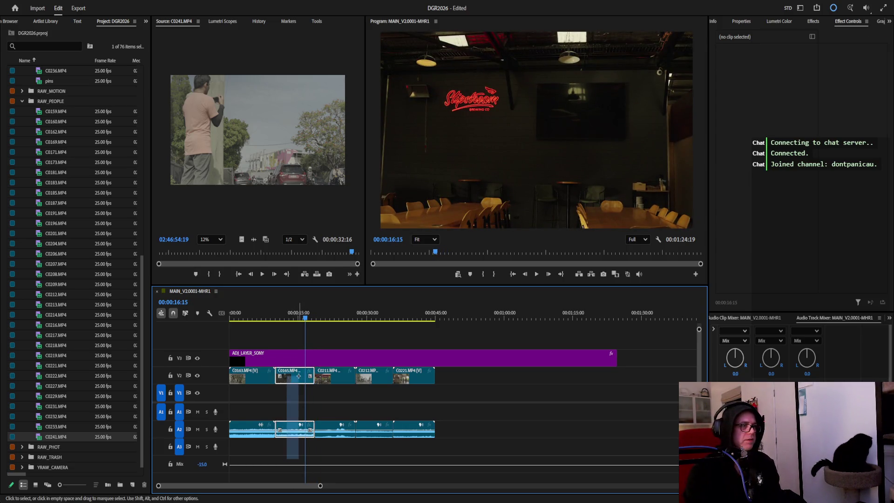
key("Delete")
mouse_move(306, 320)
left_mouse_down()
mouse_move(375, 319)
mouse_move(246, 319)
left_mouse_up()
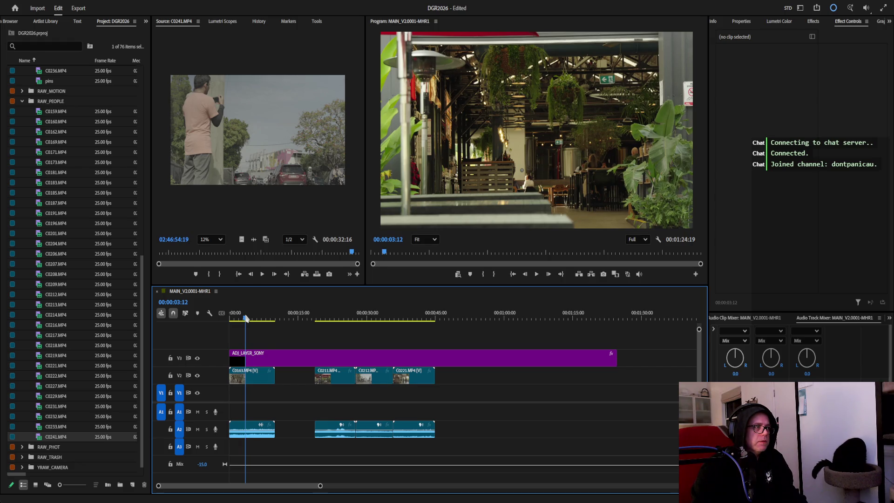
Trim the opening C0163 clip so it ends at the 00:00:03:00 playhead.
left_click(269, 430)
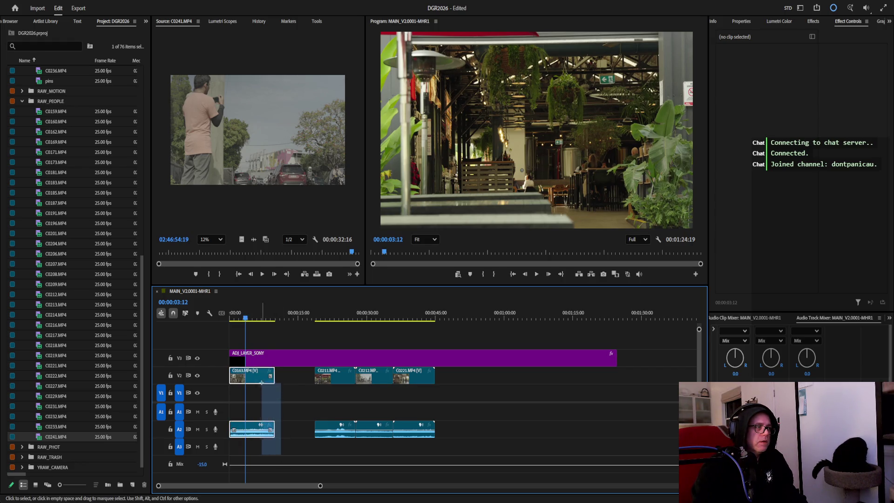
left_click_drag(273, 375, 268, 375)
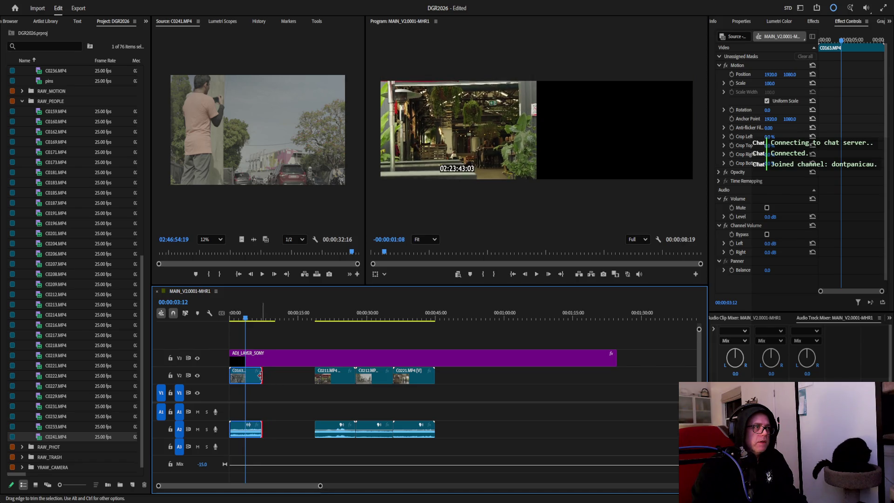
left_click(241, 319)
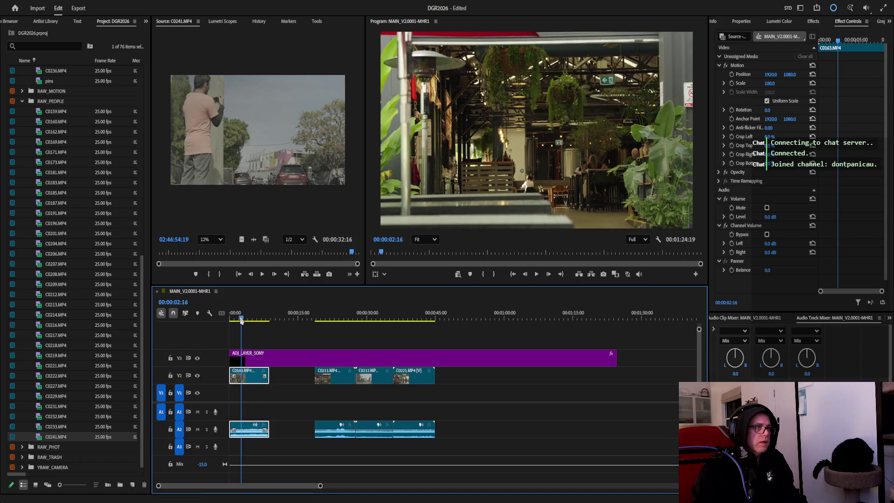
left_click(396, 240)
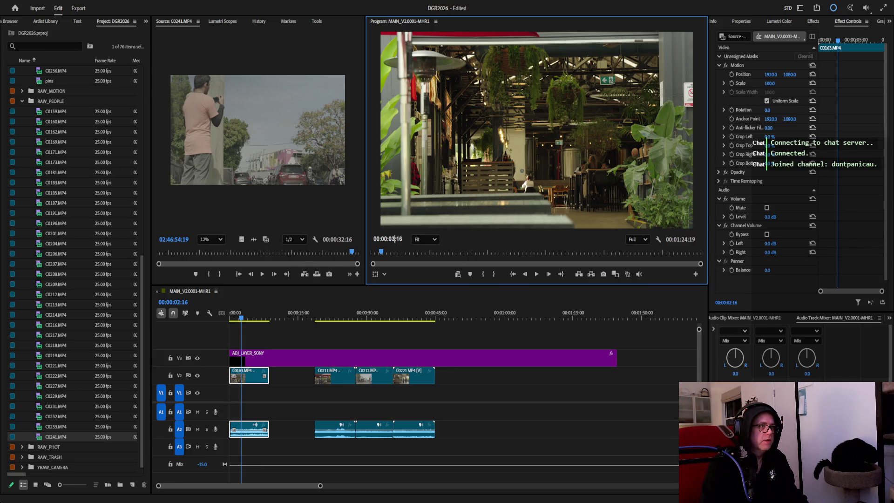
key("Return")
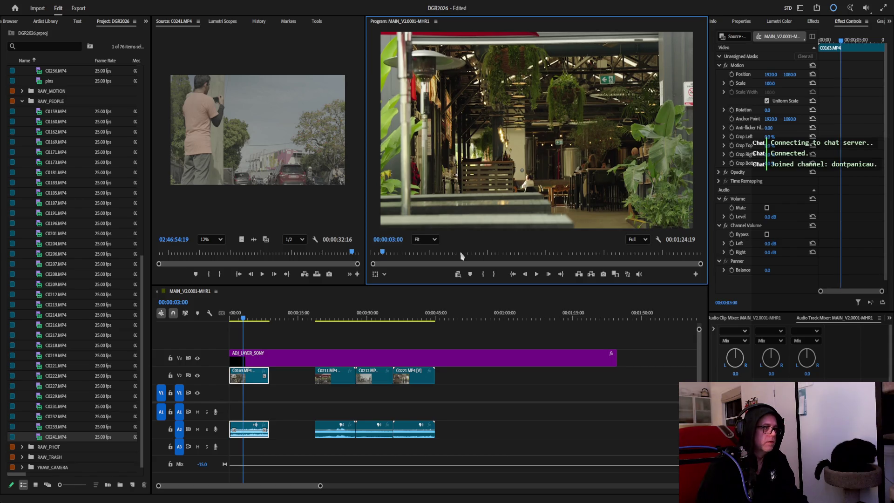
left_click_drag(269, 376, 244, 375)
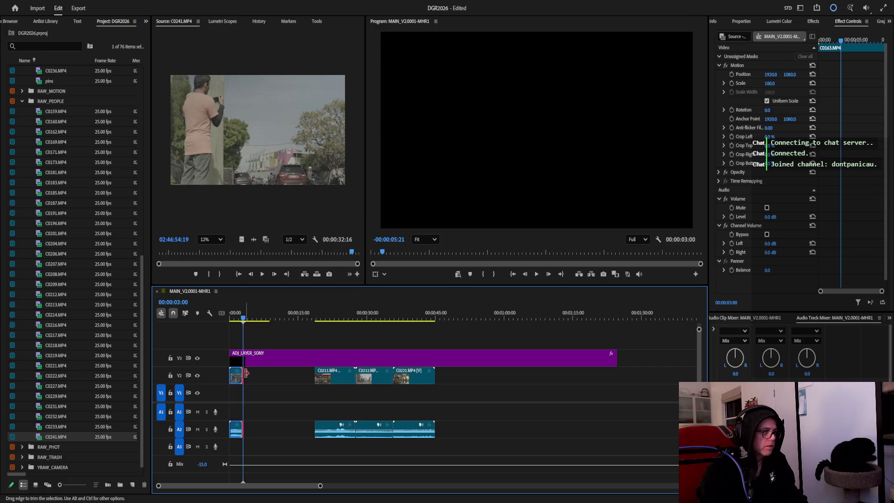
left_click(242, 319)
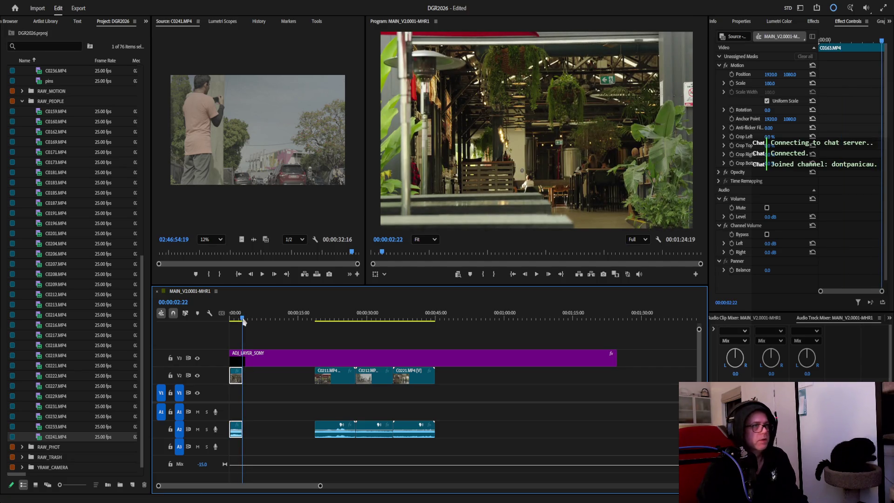
left_click(244, 321)
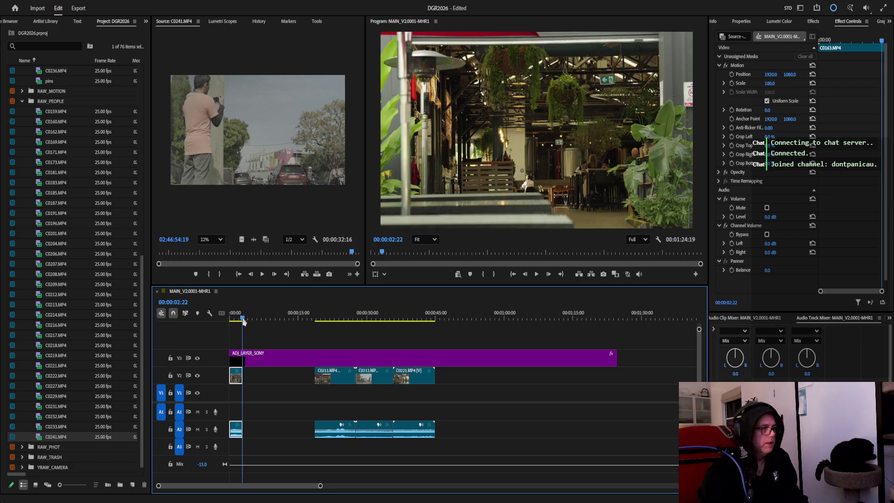
Load C0211.MP4 in the Source Monitor and mark an In point on a usable frame.
left_click_drag(243, 320, 325, 320)
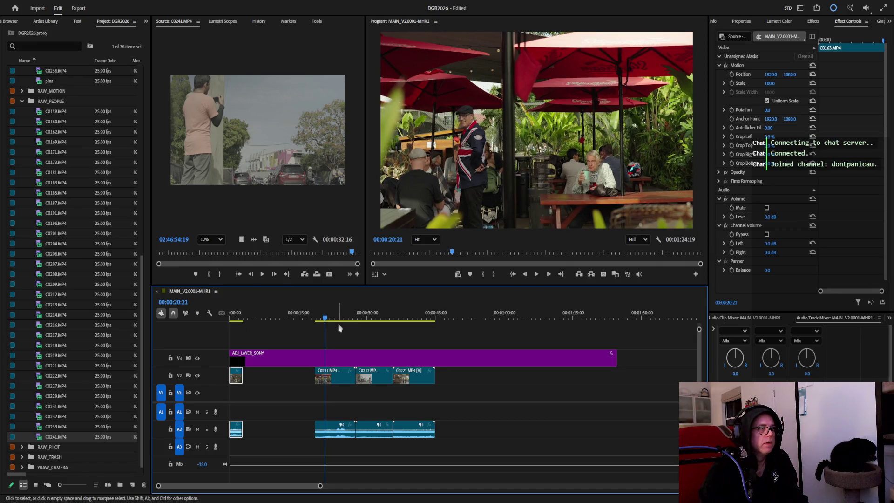
scroll(63, 219, "up", 10)
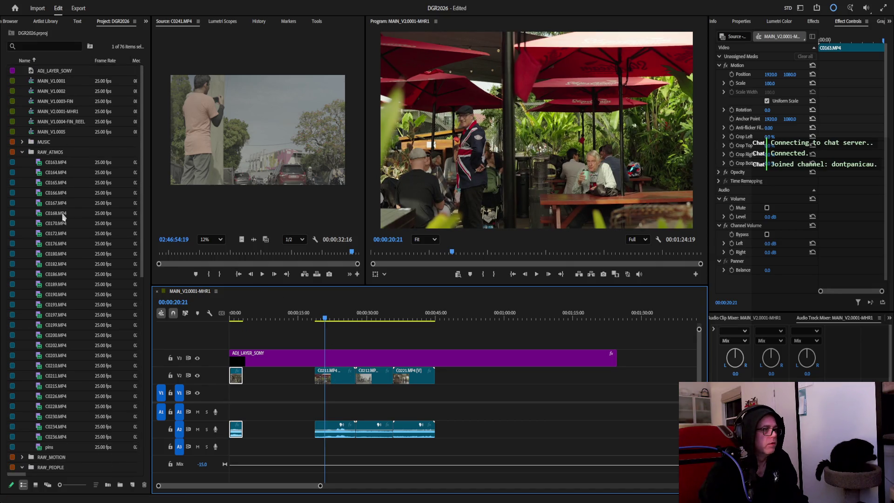
double_click(56, 376)
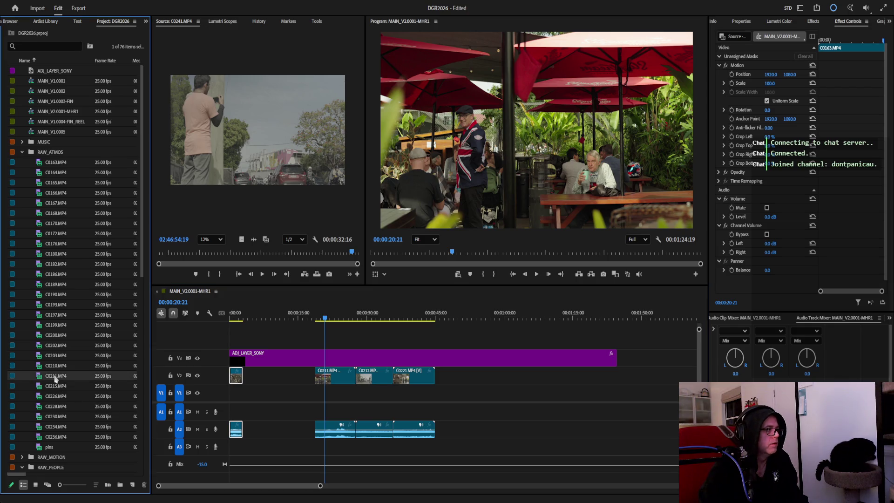
left_click(299, 256)
mouse_move(299, 257)
left_mouse_down()
mouse_move(231, 255)
mouse_move(275, 254)
mouse_move(244, 253)
mouse_move(255, 253)
left_mouse_up()
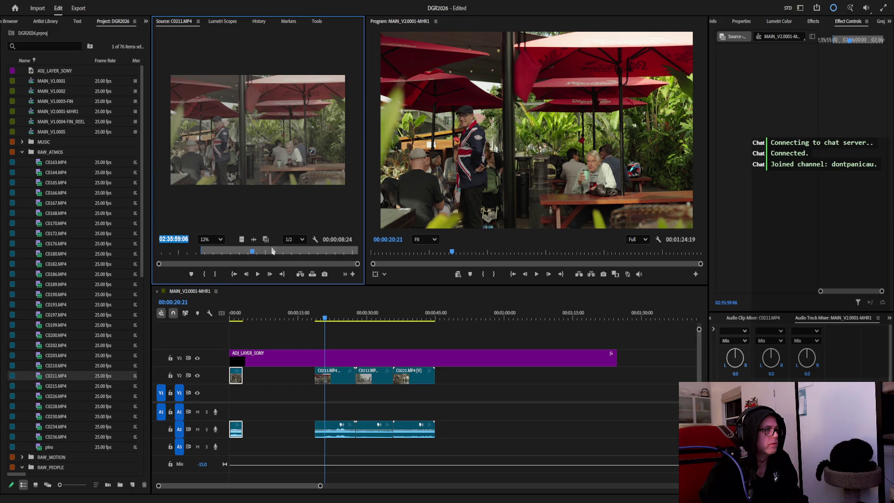
key("Escape")
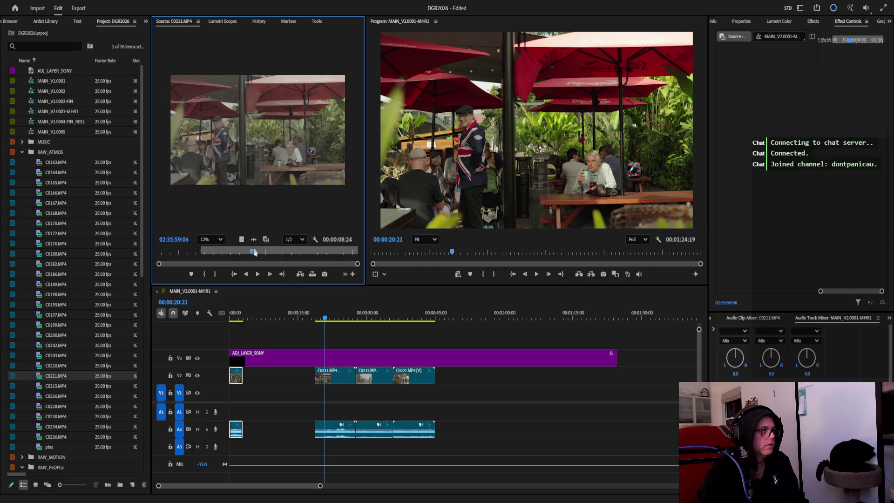
key("i")
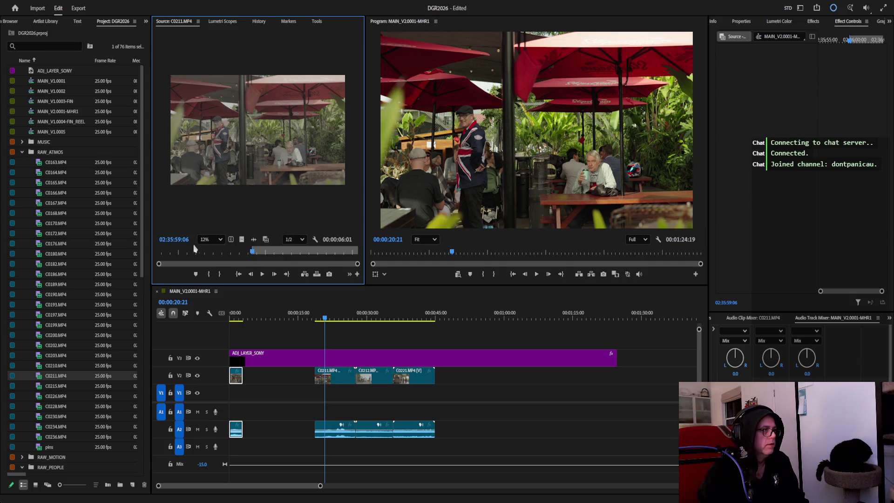
Scrub C0211 and move the In point earlier to 02:35:56:14.
left_click(181, 240)
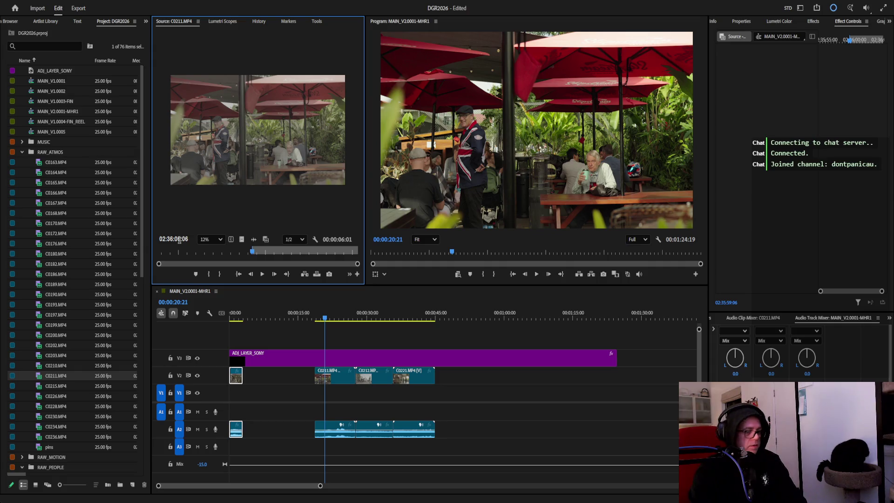
left_click_drag(180, 239, 180, 242)
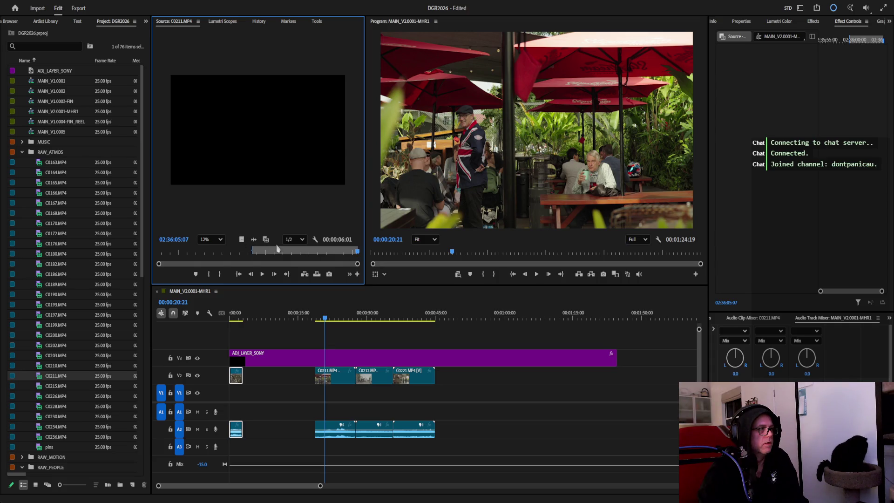
left_click_drag(356, 256, 347, 253)
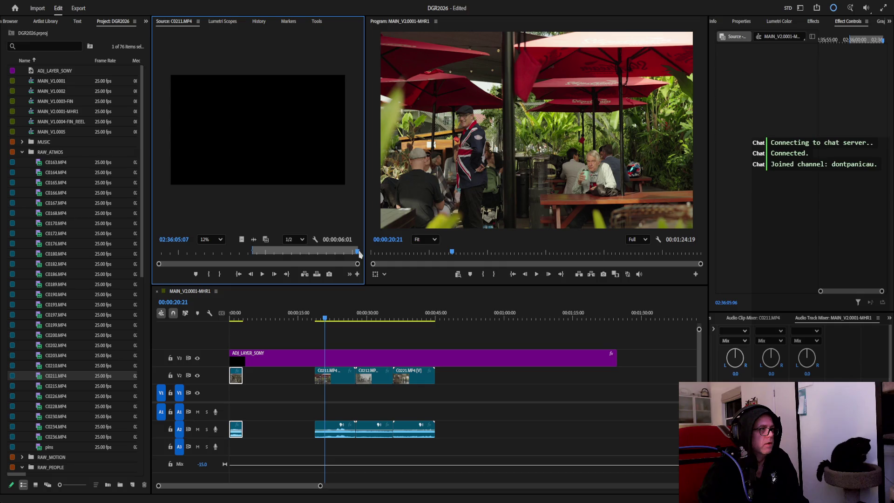
mouse_move(347, 254)
left_mouse_down()
mouse_move(157, 257)
mouse_move(207, 257)
left_mouse_up()
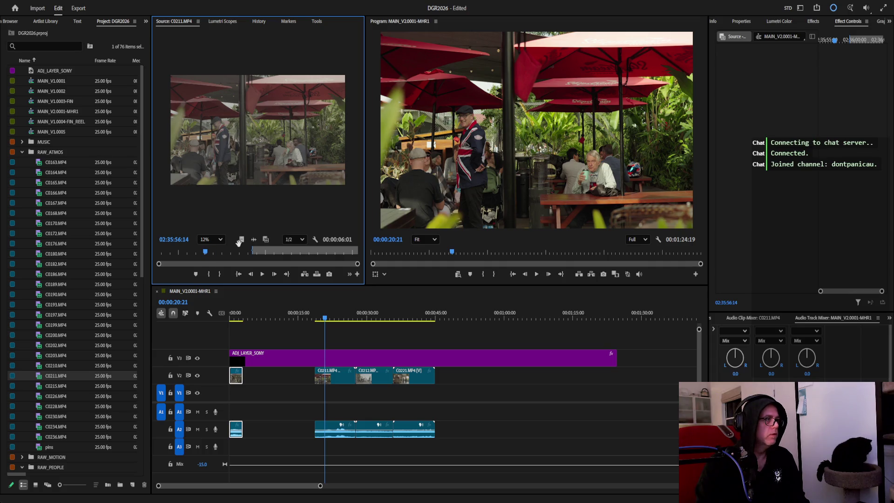
key("i")
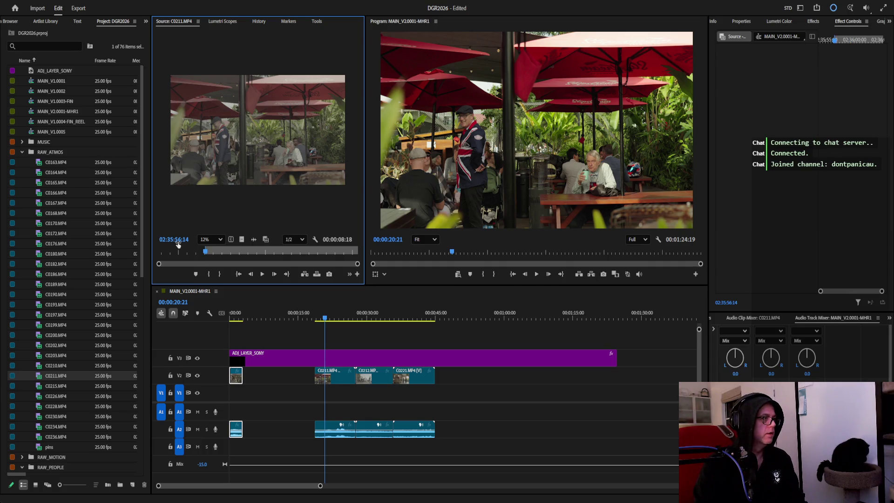
Set the Out point at 02:36:03:14 and bring the 7:01 C0211 range toward the sequence.
left_click(178, 242)
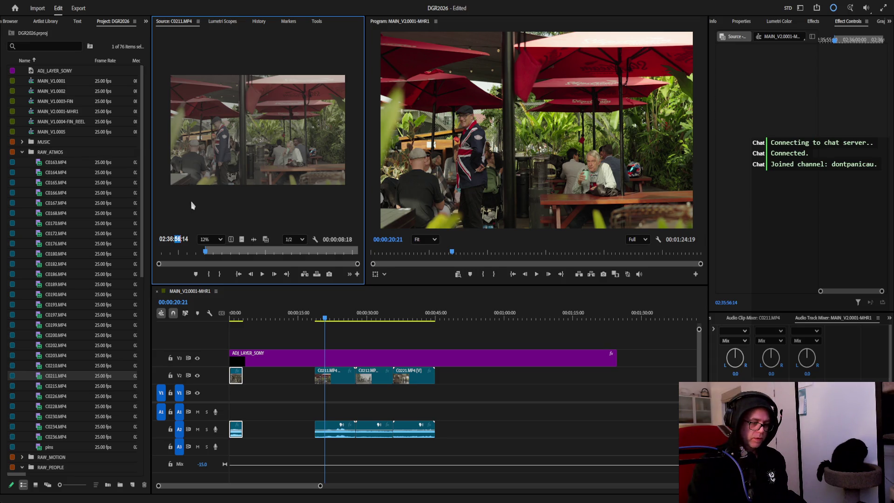
type("03")
key("Return")
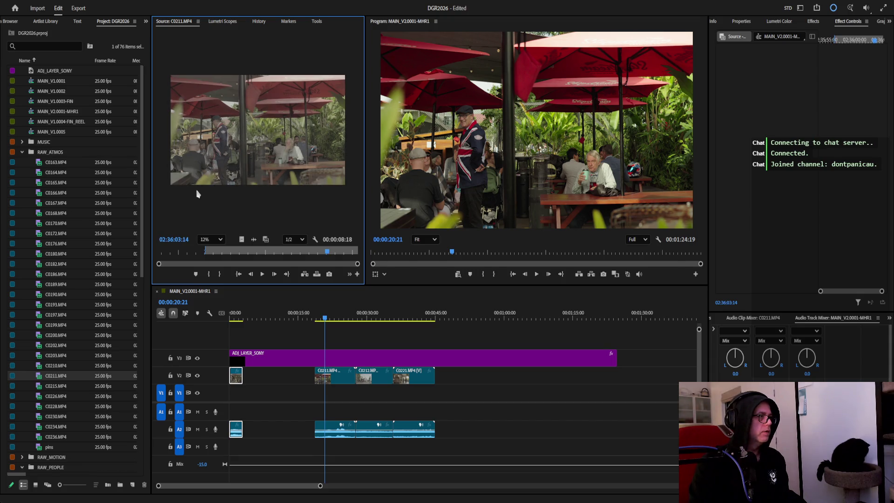
key("o")
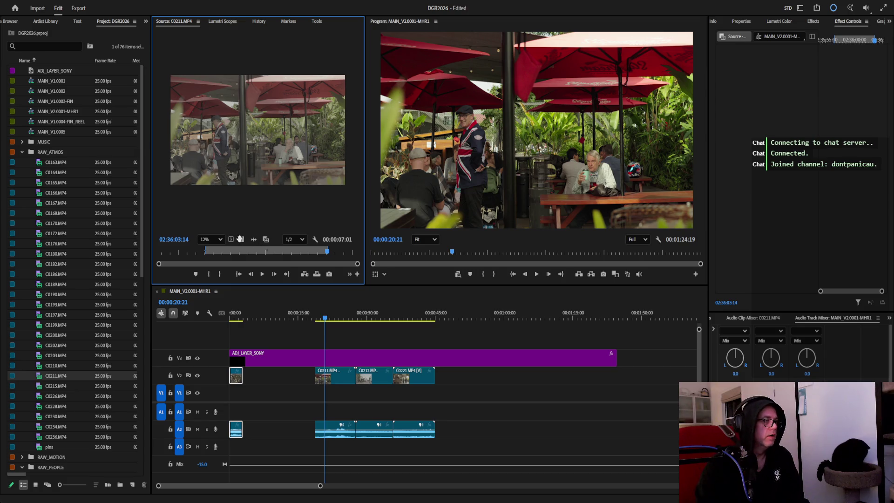
left_click_drag(266, 239, 250, 378)
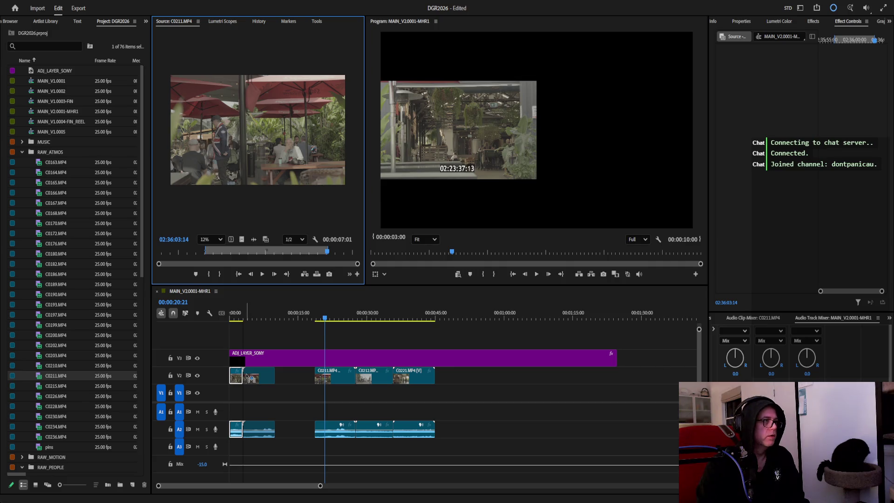
Place the marked C0211 shot at the sequence start on the lowest video track.
left_click_drag(251, 378, 247, 377)
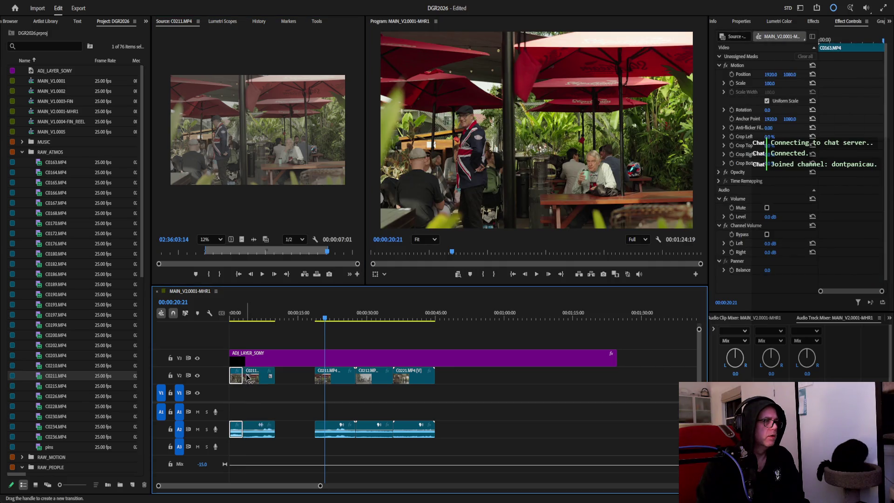
mouse_move(267, 239)
left_mouse_down()
mouse_move(458, 377)
mouse_move(136, 460)
left_mouse_up()
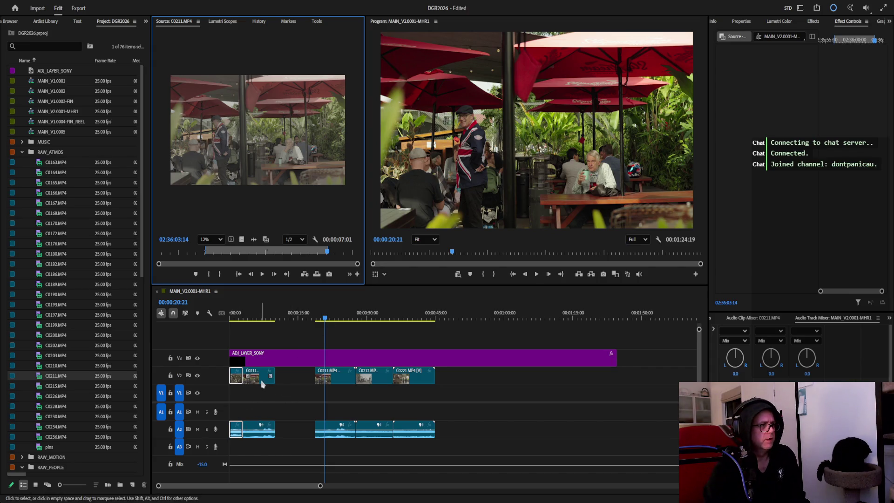
left_click_drag(262, 378, 236, 396)
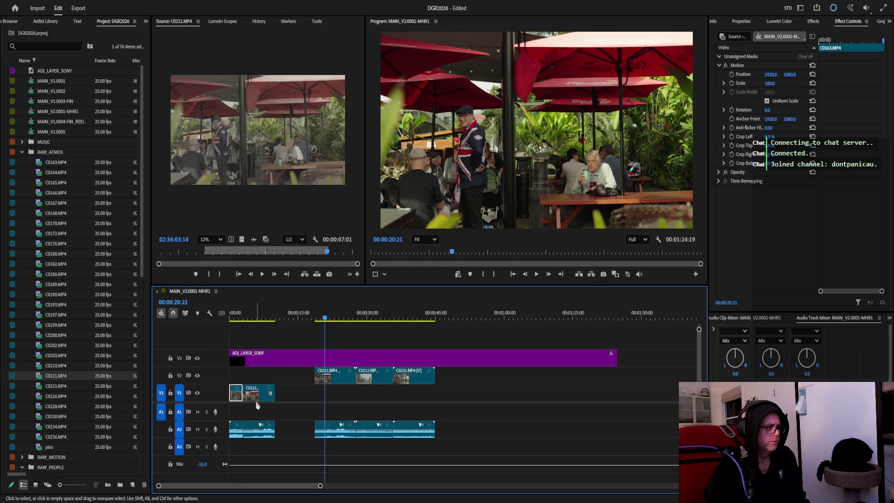
Tidy the leftover audio selection at the start and scrub through the opening.
left_click(235, 429)
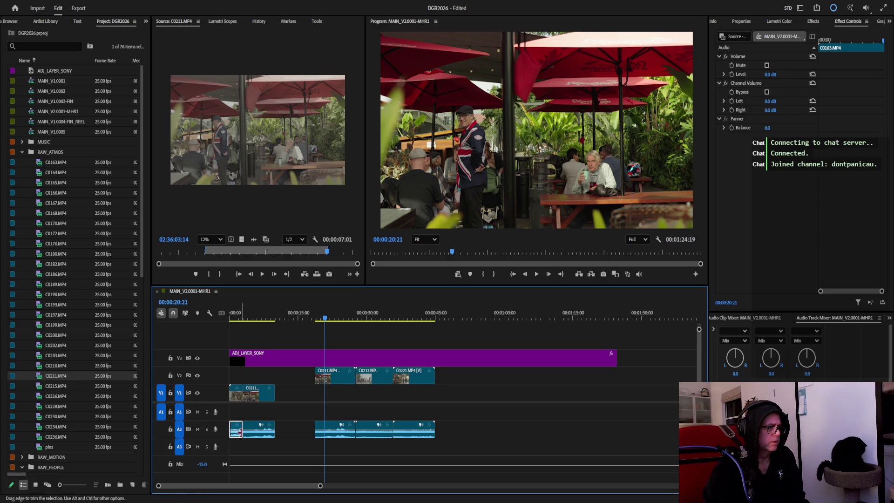
mouse_move(286, 454)
left_mouse_down()
mouse_move(235, 423)
mouse_move(255, 412)
left_mouse_up()
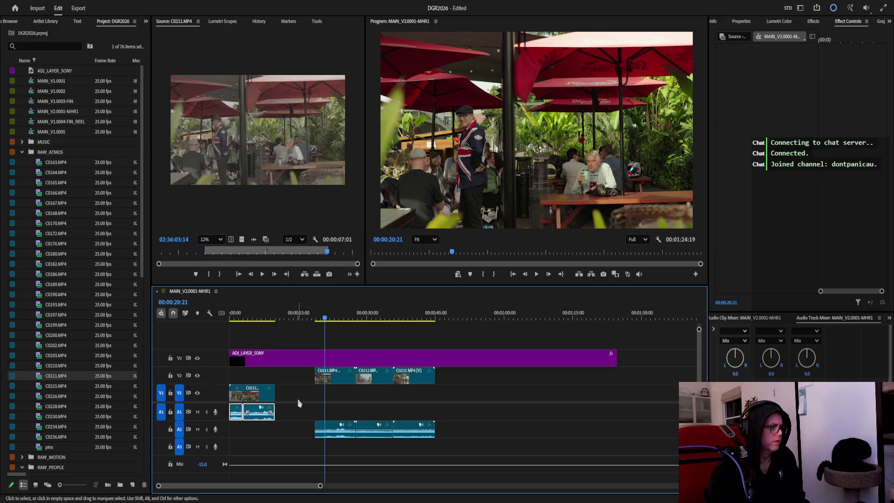
left_click(283, 381)
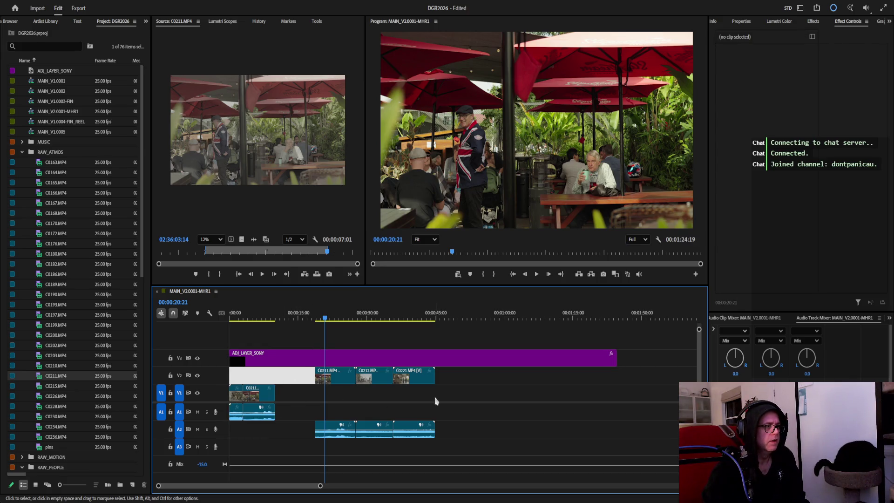
mouse_move(325, 322)
left_mouse_down()
mouse_move(270, 328)
mouse_move(417, 333)
left_mouse_up()
scroll(70, 313, "down", 5)
scroll(71, 316, "down", 5)
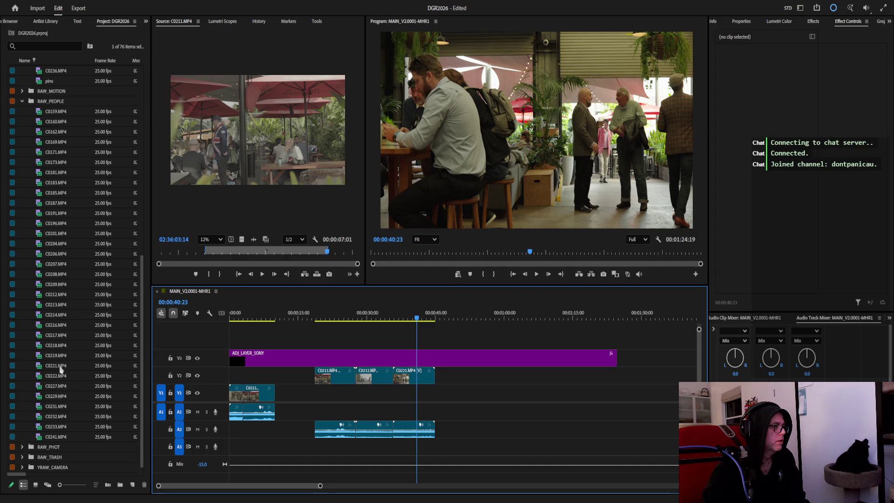
Mark a one-second range in C0221.MP4 ending at 02:38:21:06.
double_click(56, 366)
left_click(306, 254)
left_click_drag(307, 254, 222, 255)
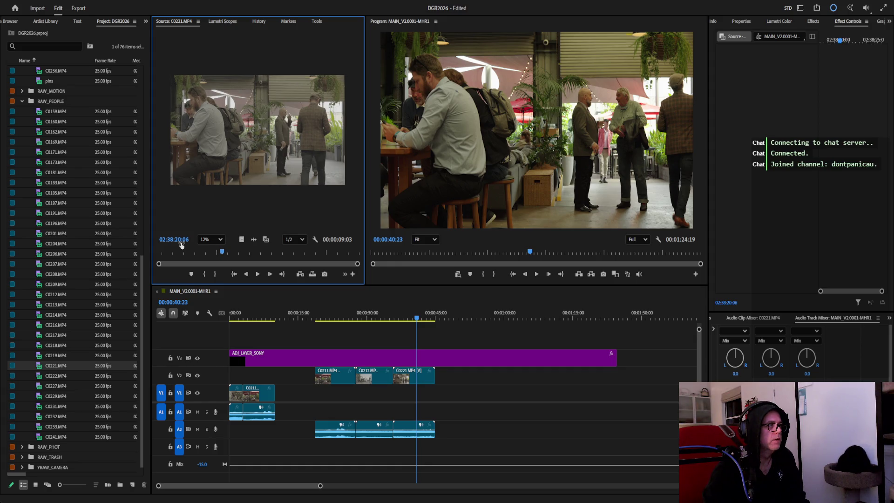
key("i")
type("1")
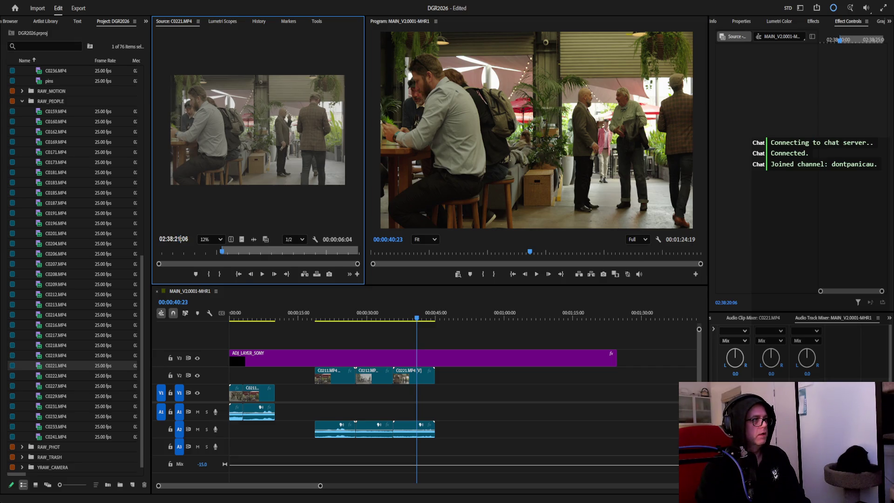
key("Return")
key("o")
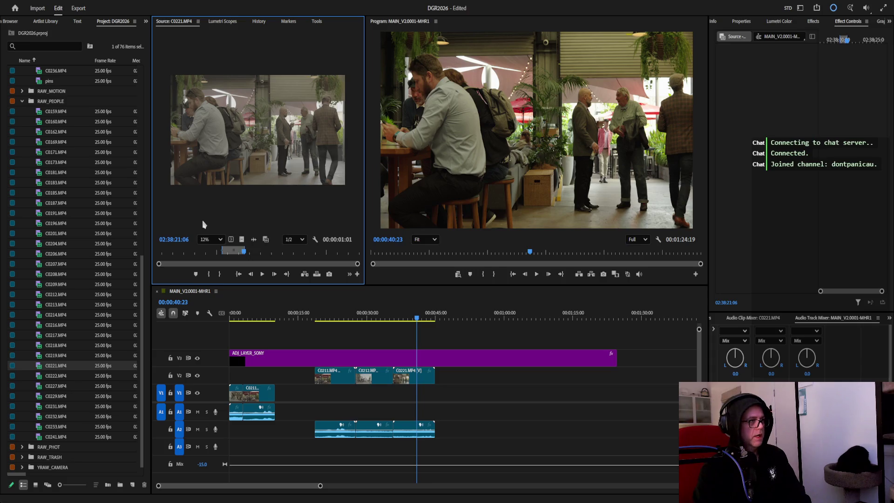
Place the C0221 piece right after C0211 and play the sequence from the start.
mouse_move(265, 239)
left_mouse_down()
mouse_move(291, 395)
mouse_move(279, 394)
left_mouse_up()
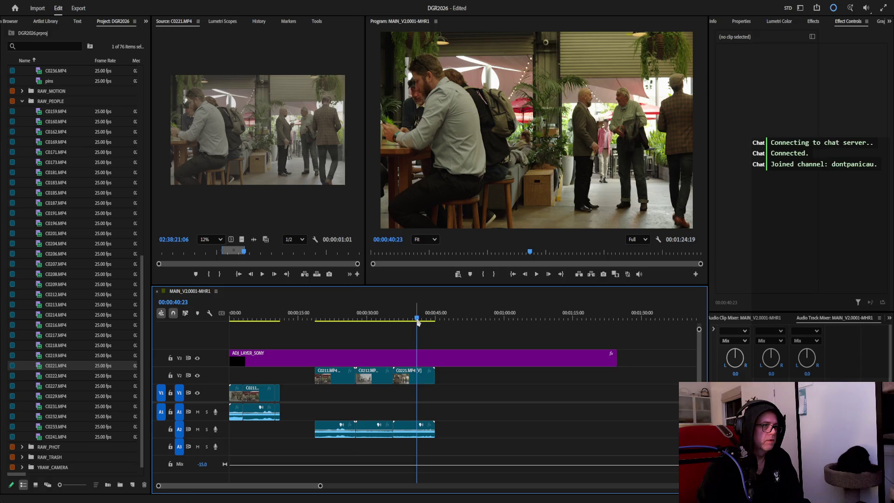
left_click_drag(241, 323, 228, 326)
left_click(536, 274)
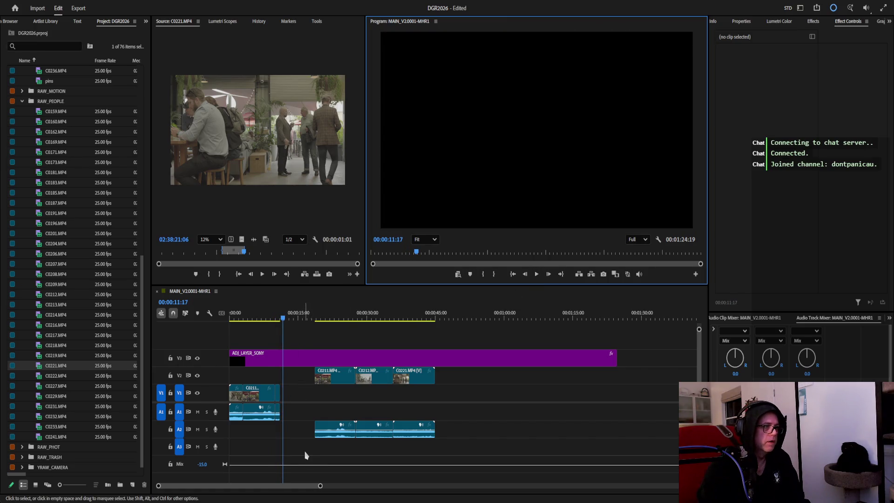
Delete the three later clips, shorten the adjustment layer to the playhead and select C0163.
left_click_drag(308, 451, 440, 366)
key("Delete")
left_click_drag(605, 362, 279, 368)
left_click_drag(284, 321, 227, 322)
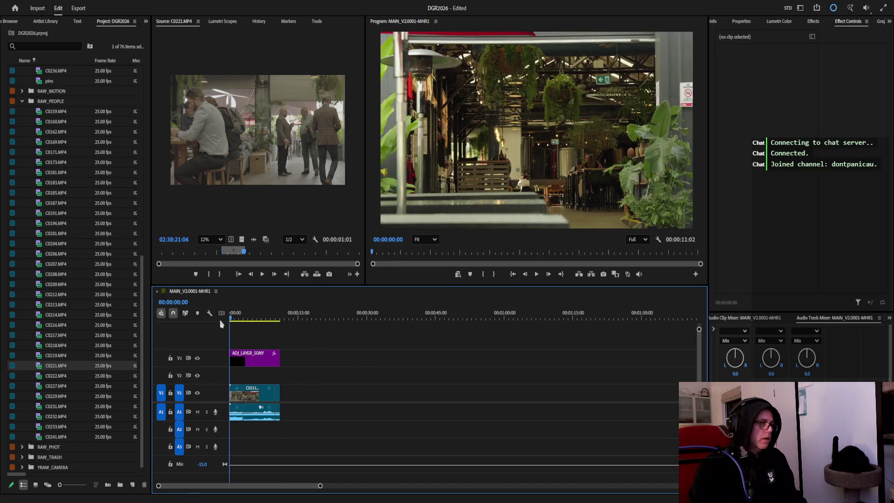
left_click(235, 397)
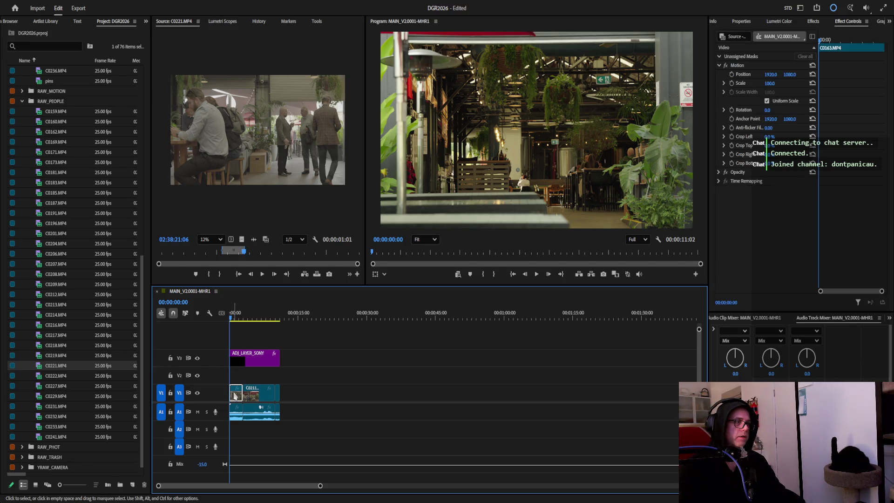
Lower the umbrella shot C0211's Lumetri Color exposure to about -0.4, comparing across the cut.
left_click(776, 22)
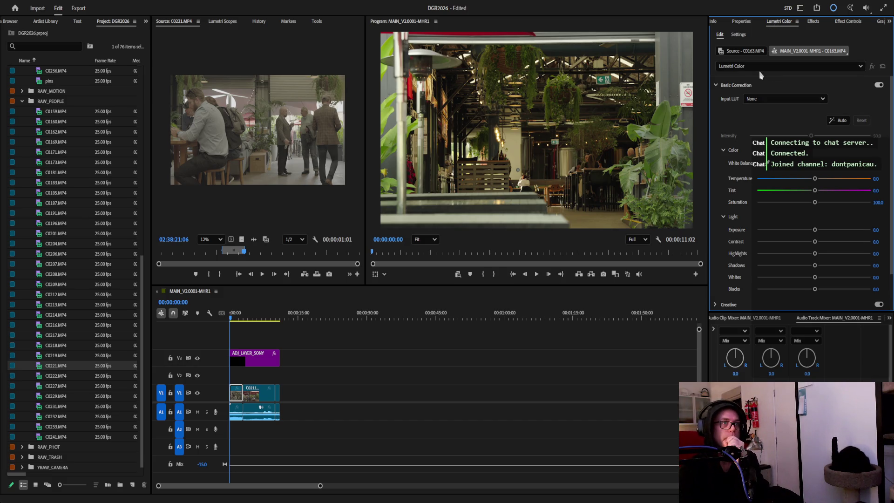
left_click_drag(235, 319, 256, 323)
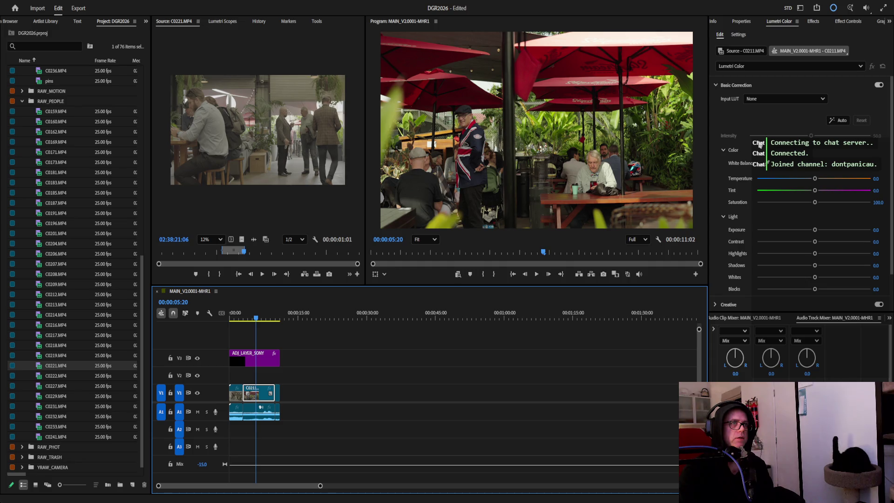
left_click_drag(253, 326, 247, 324)
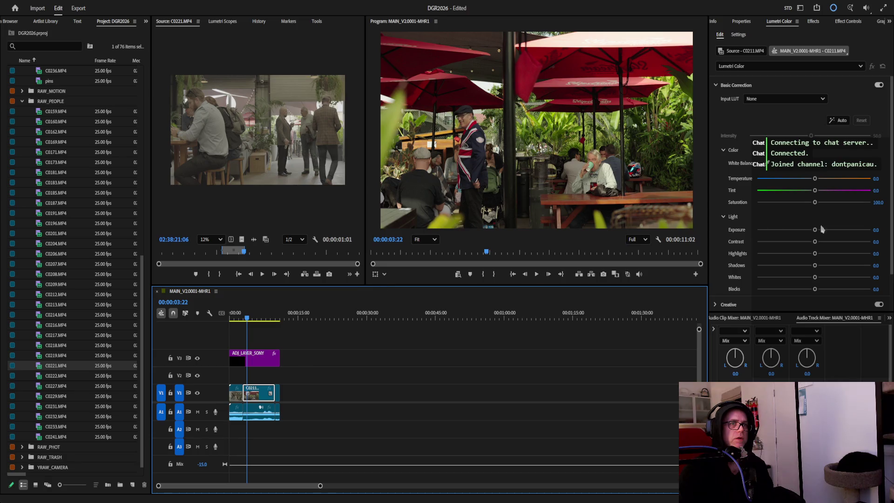
left_click_drag(815, 231, 813, 231)
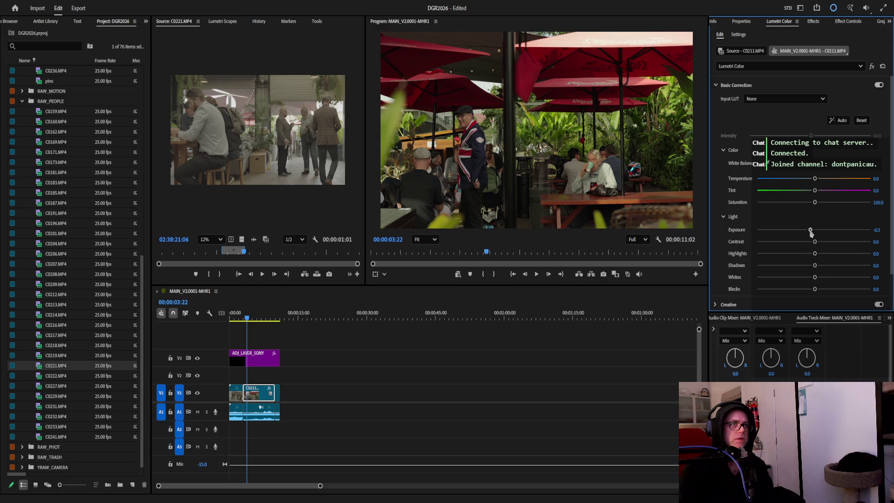
mouse_move(246, 323)
left_mouse_down()
mouse_move(278, 315)
mouse_move(231, 315)
left_mouse_up()
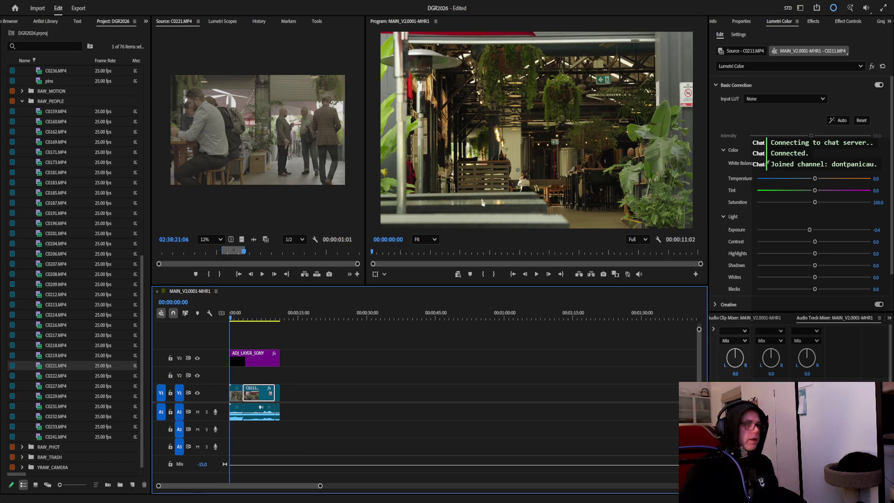
left_click(849, 21)
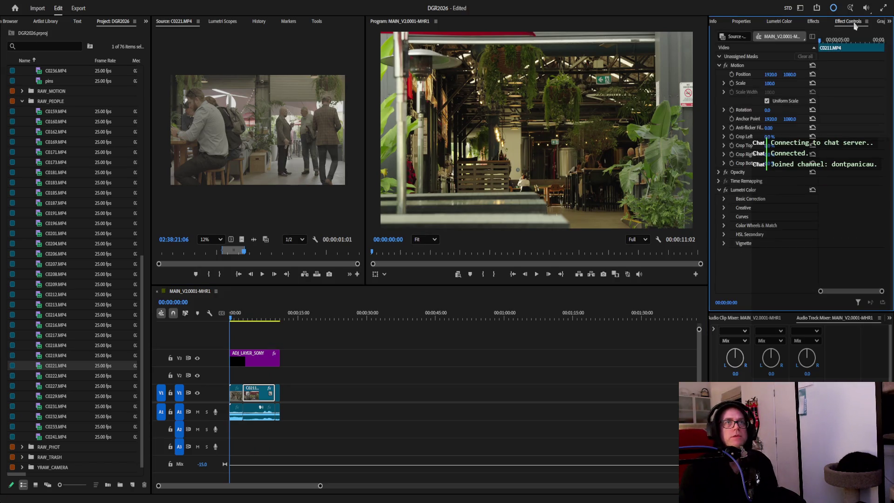
List the Video Transitions > Lights & Blur effects and play the sequence from the start.
left_click(816, 22)
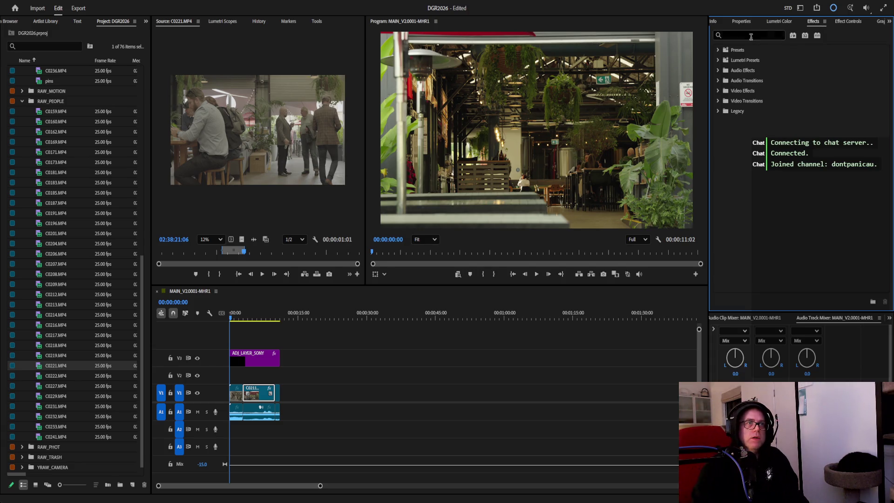
left_click(717, 101)
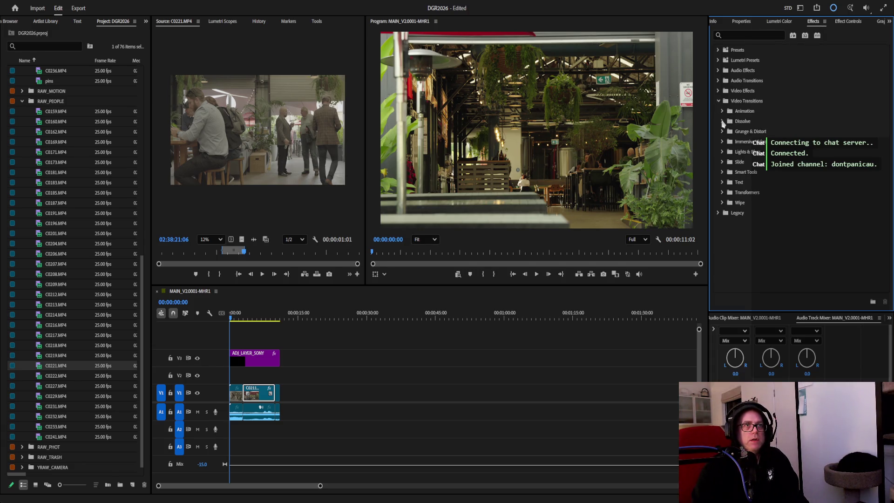
left_click(723, 153)
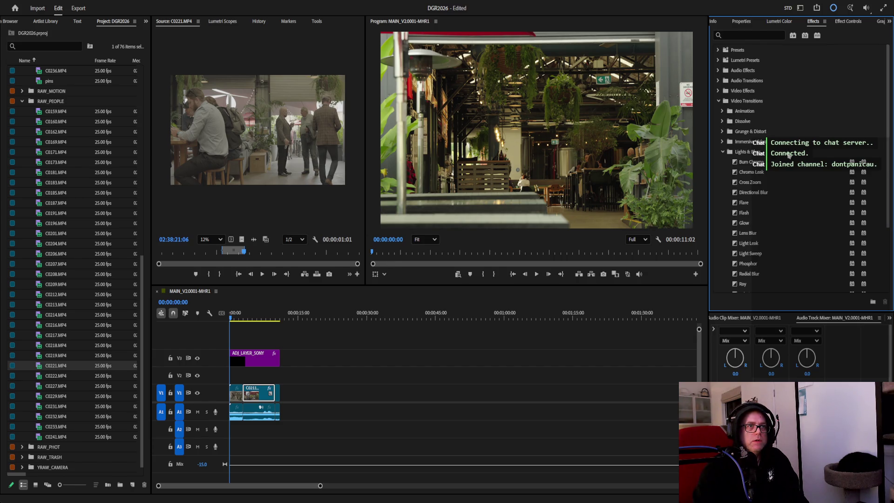
left_click(233, 321)
key("space")
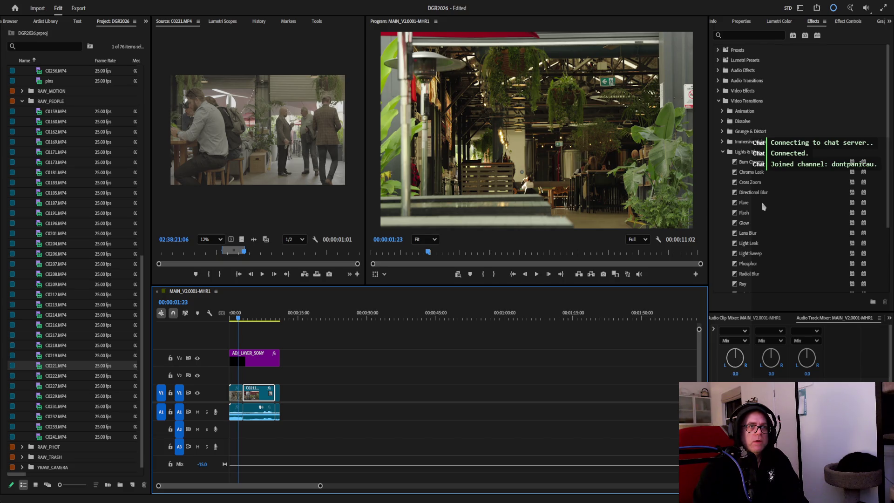
Apply Chroma Leak to the opening cut and play through the first and second cuts.
left_click_drag(750, 172, 451, 280)
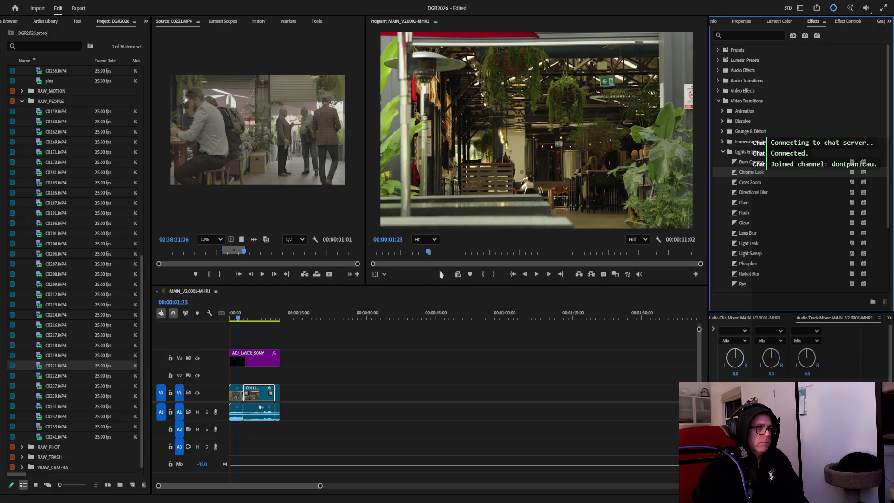
left_click(537, 275)
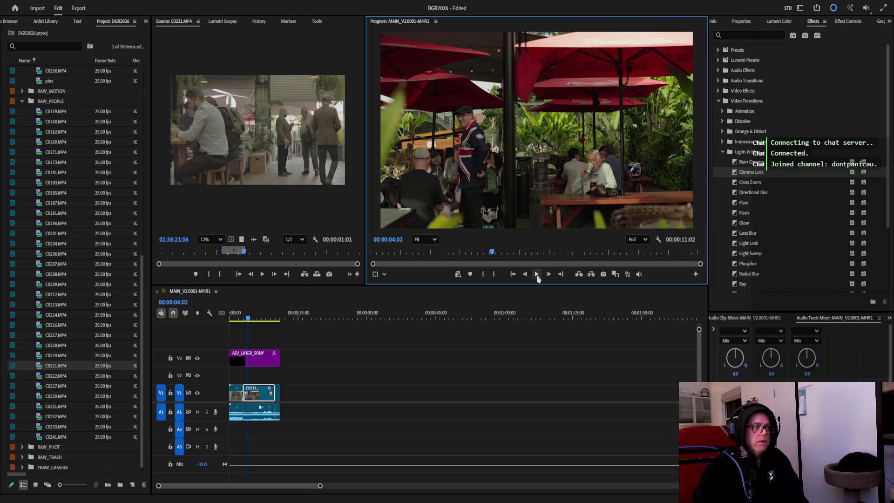
left_click(757, 164)
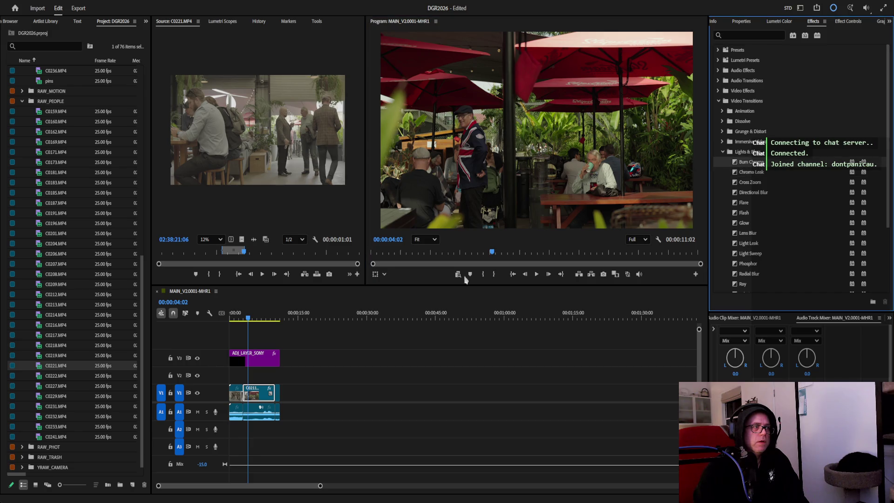
left_click_drag(250, 321, 269, 324)
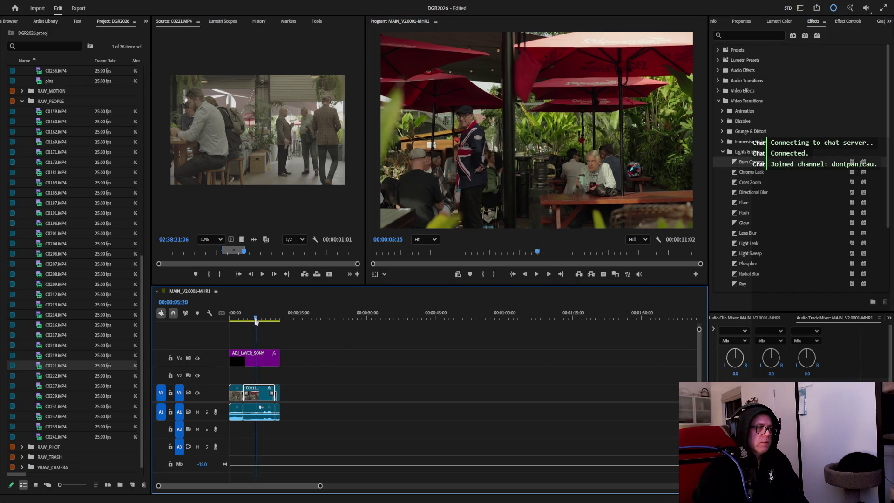
left_click(537, 274)
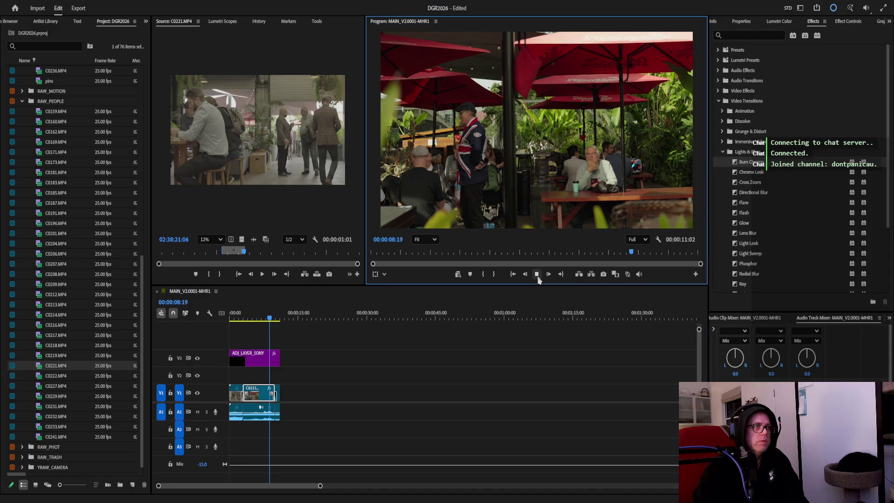
Apply Chroma Leak between C0211 and C0221 and preview it from just before the cut.
left_click(537, 274)
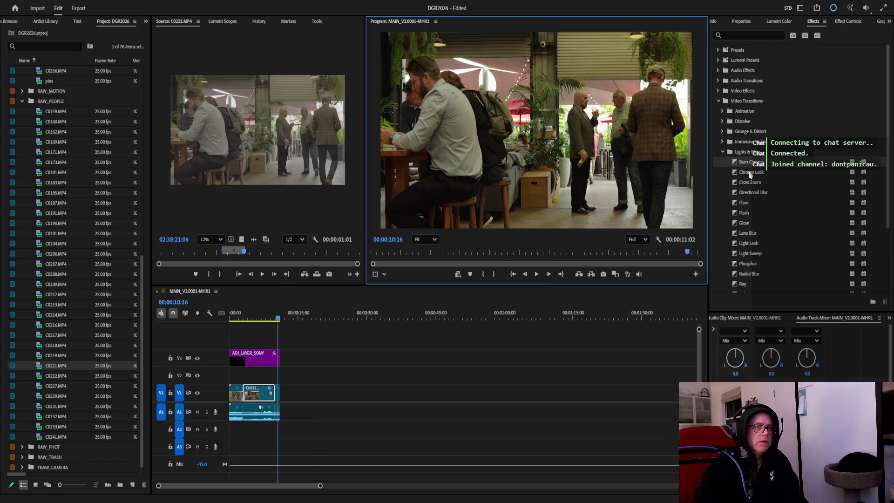
left_click_drag(750, 173, 272, 374)
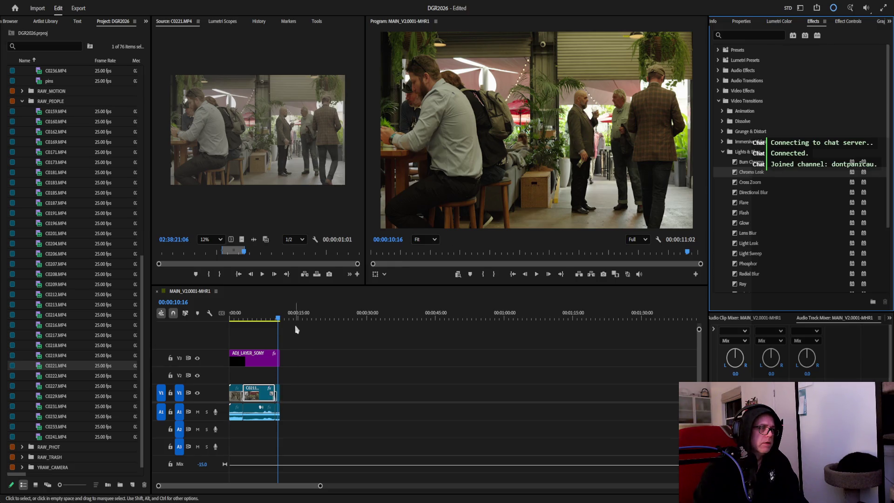
left_click(273, 320)
left_click(537, 274)
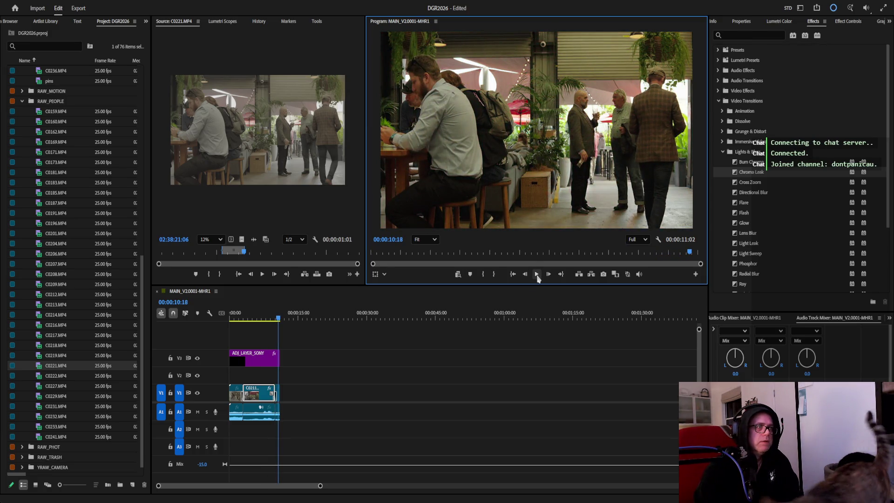
mouse_move(320, 486)
left_mouse_down()
mouse_move(352, 487)
mouse_move(177, 487)
left_mouse_up()
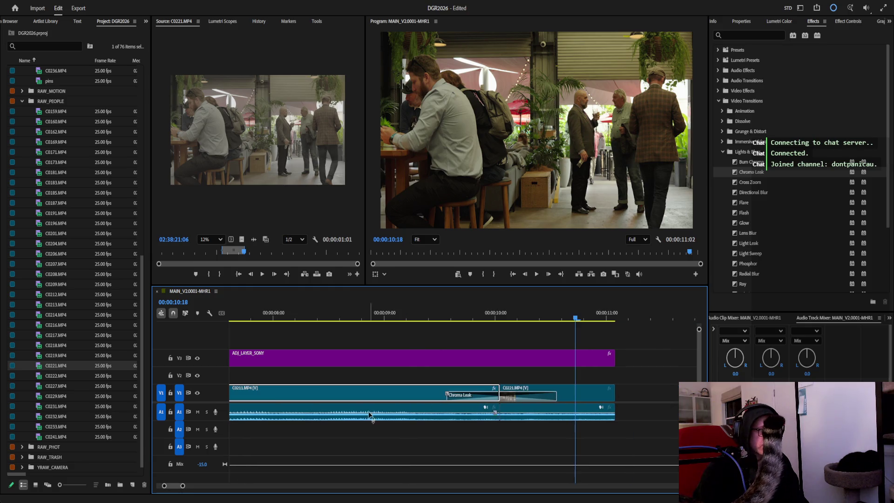
Shorten the second Chroma Leak from its left edge and replay it several times.
left_click_drag(447, 396, 470, 398)
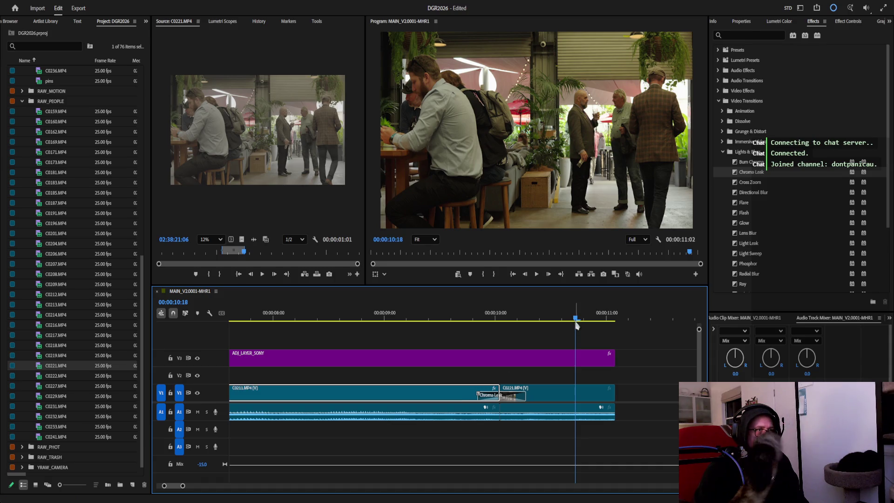
left_click_drag(575, 320, 451, 321)
left_click(538, 276)
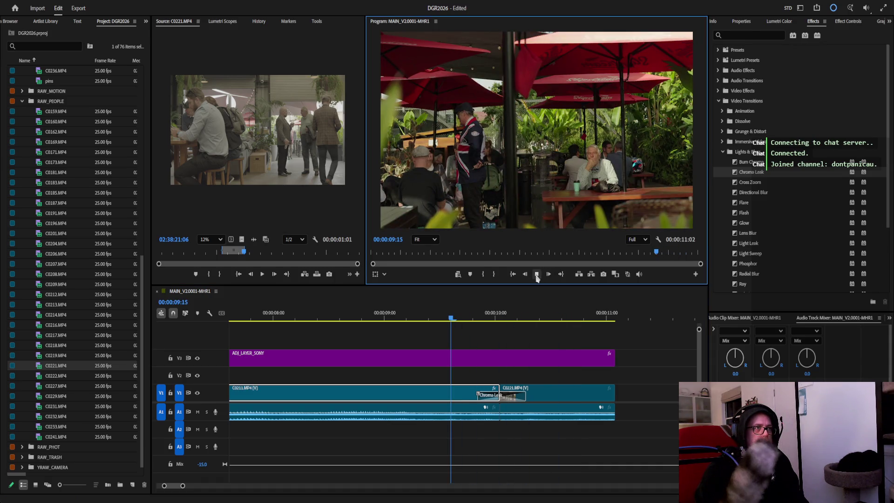
left_click(538, 276)
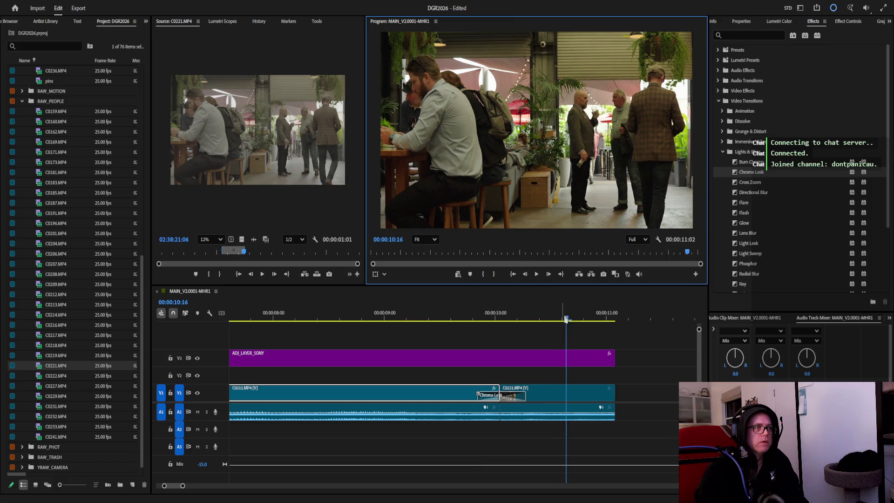
left_click(441, 320)
left_click(538, 274)
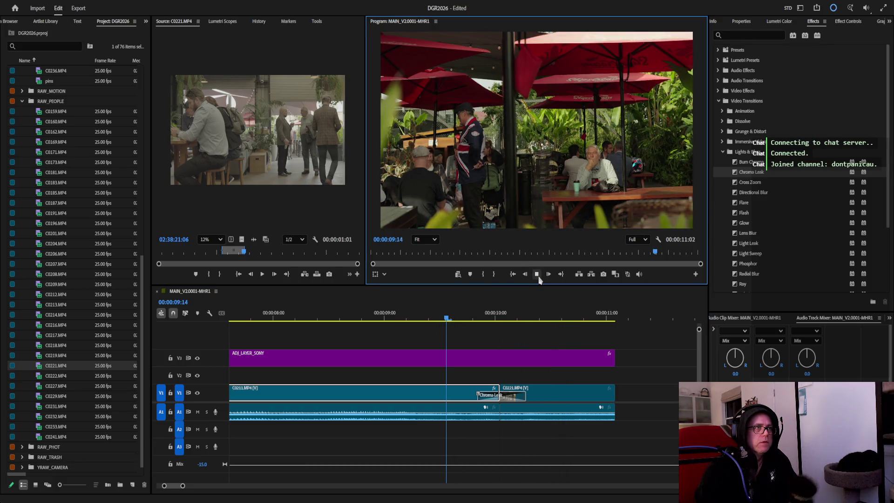
Shorten the first Chroma Leak from its left edge and replay it before and after trimming.
left_click_drag(565, 326, 139, 350)
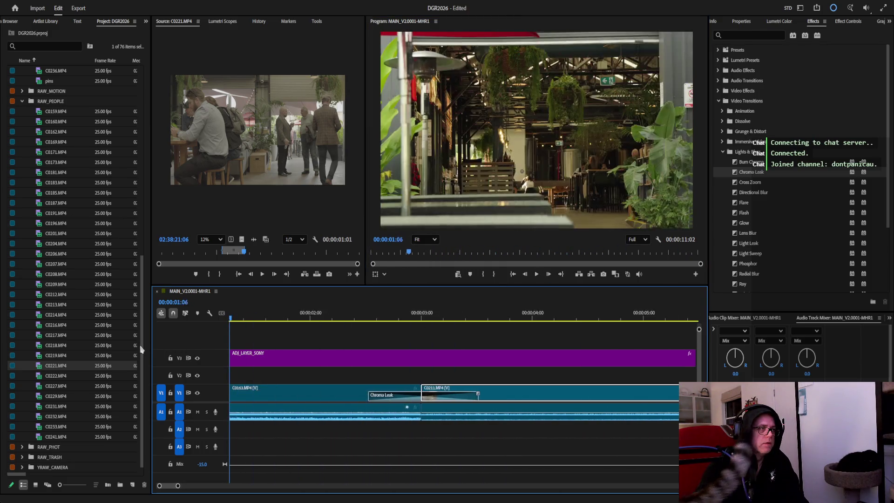
left_click_drag(141, 349, 491, 351)
left_click(536, 275)
left_click(537, 275)
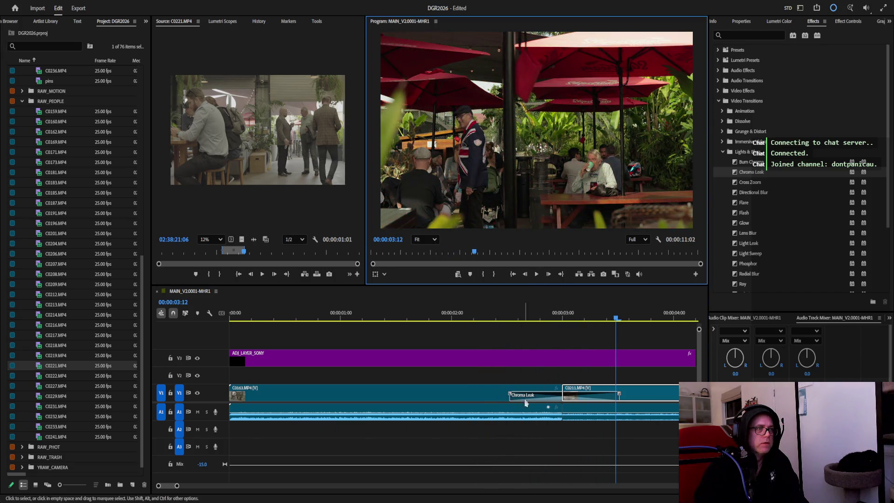
left_click_drag(509, 396, 528, 396)
left_click(510, 331)
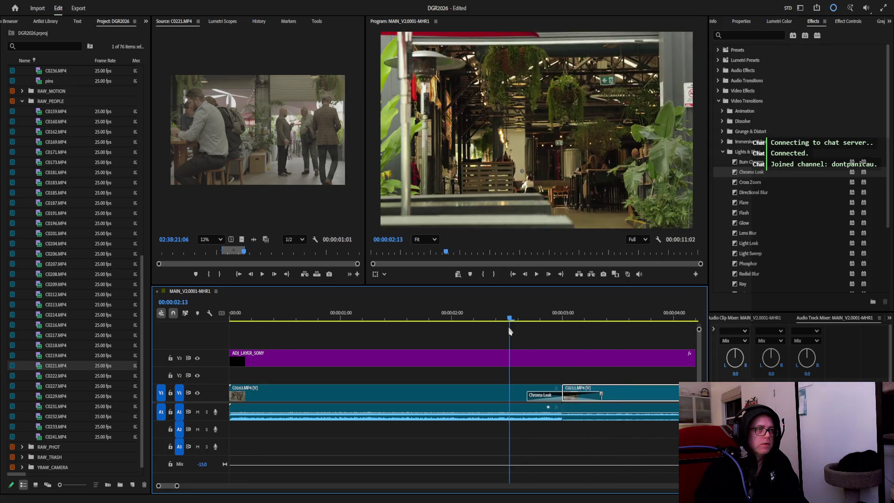
left_click(537, 274)
left_click(535, 274)
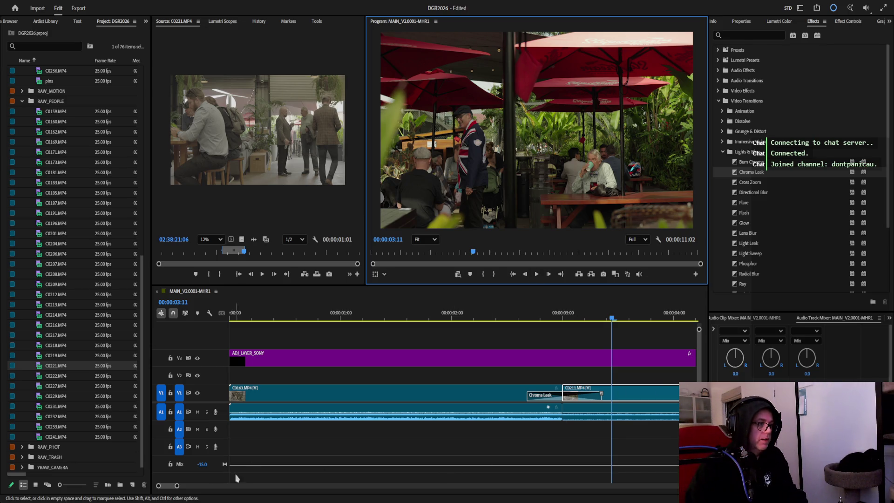
left_click_drag(177, 485, 202, 486)
left_click(223, 324)
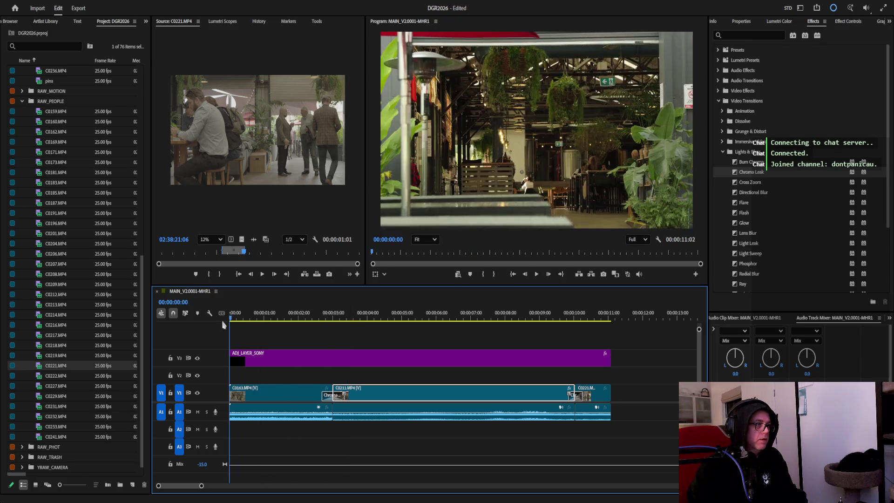
left_click(537, 275)
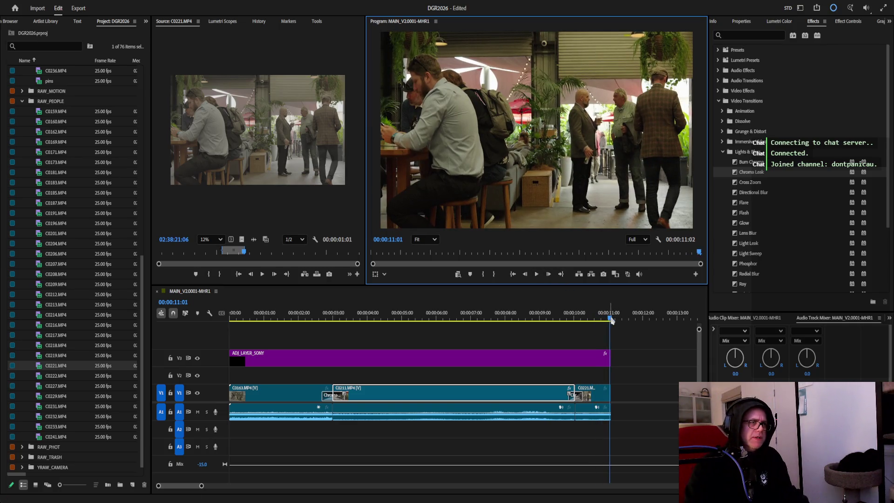
left_click_drag(612, 320, 221, 339)
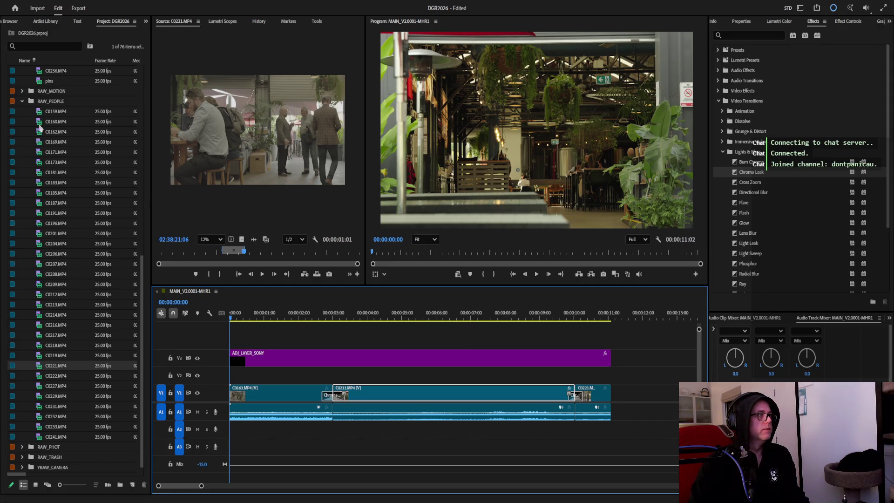
left_click(22, 101)
Open sequence MAIN_V1.0003-FIN and select its end title graphic on V2.
left_click(22, 120)
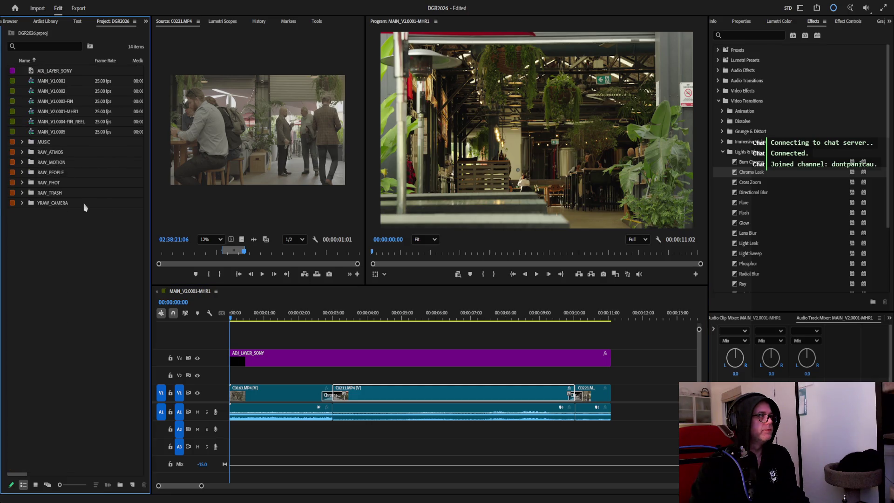
double_click(62, 101)
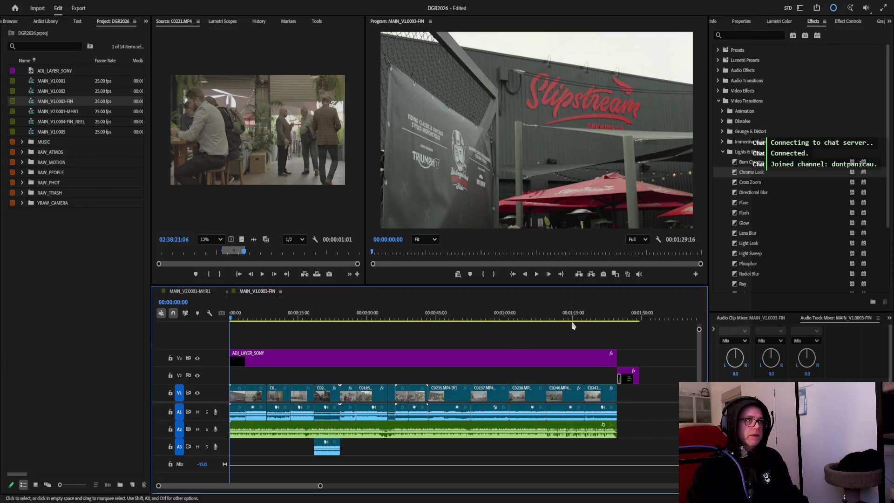
left_click(632, 378)
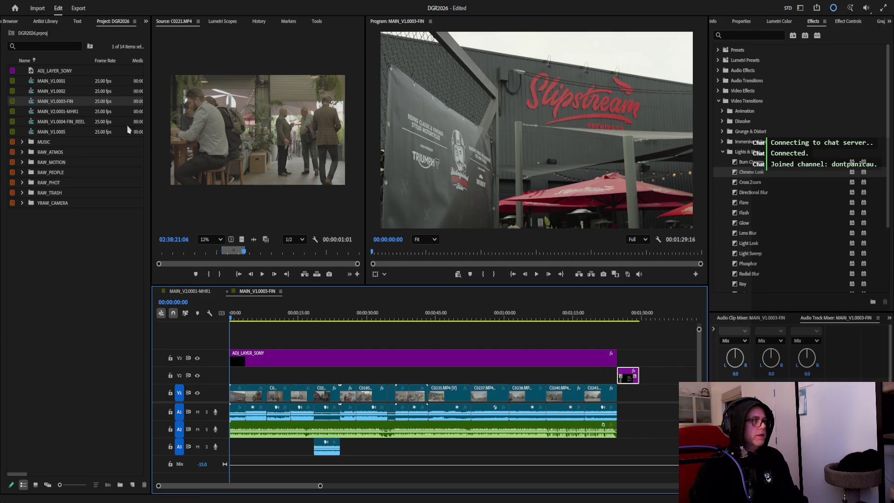
Return to MAIN_V2.0001-MHR1 and paste the title graphic at the sequence start.
left_click(201, 292)
left_click(633, 377)
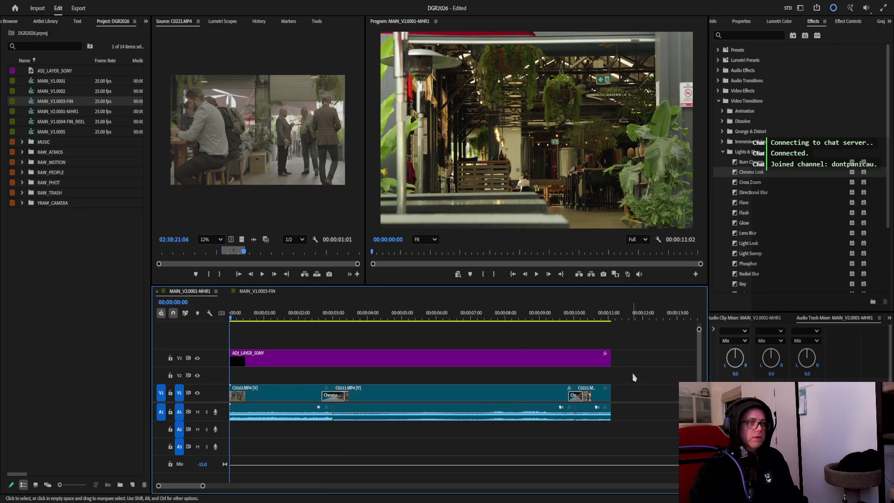
key("ctrl+v")
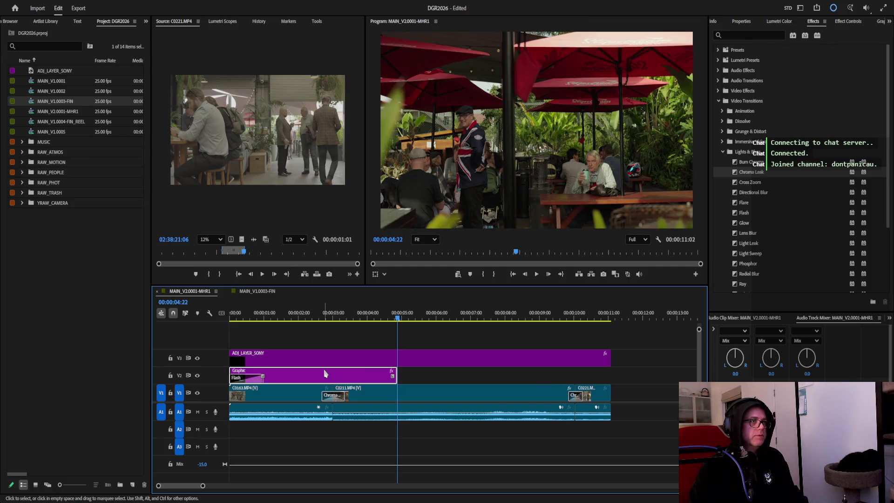
Preview the pasted title and inspect it in Effect Controls and Lumetri Color.
mouse_move(350, 318)
left_mouse_down()
mouse_move(216, 331)
mouse_move(261, 329)
left_mouse_up()
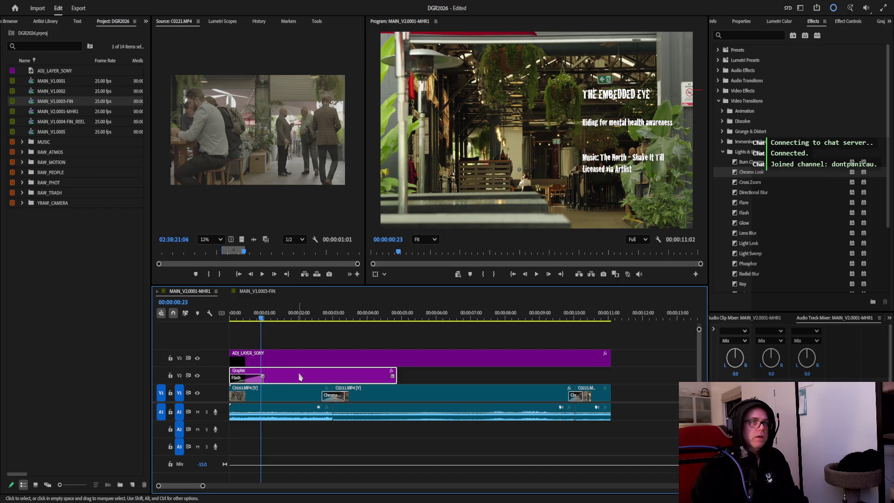
left_click(849, 22)
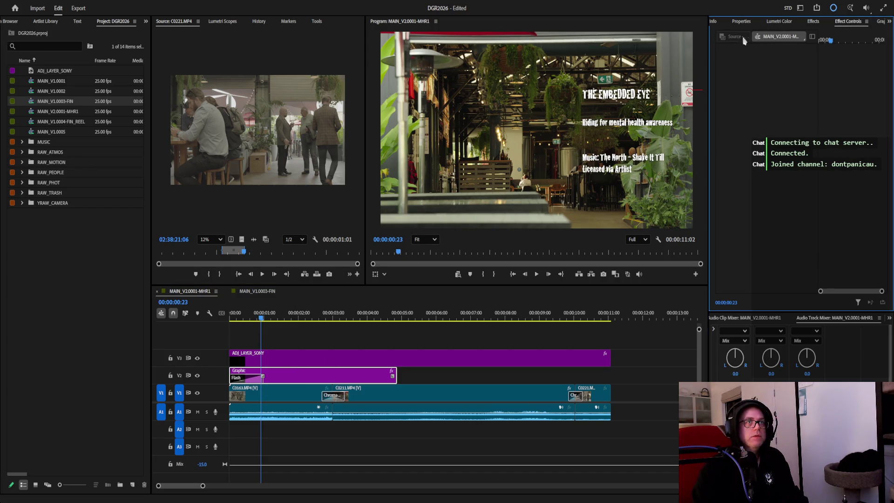
left_click(782, 24)
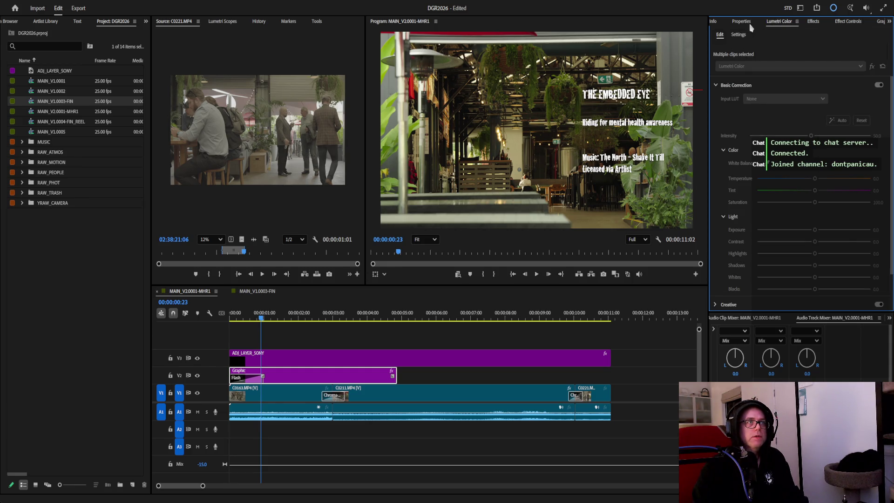
Check the Flash transition and Graphic clip selection, then scrub the sequence with the title overlay.
left_click(257, 379)
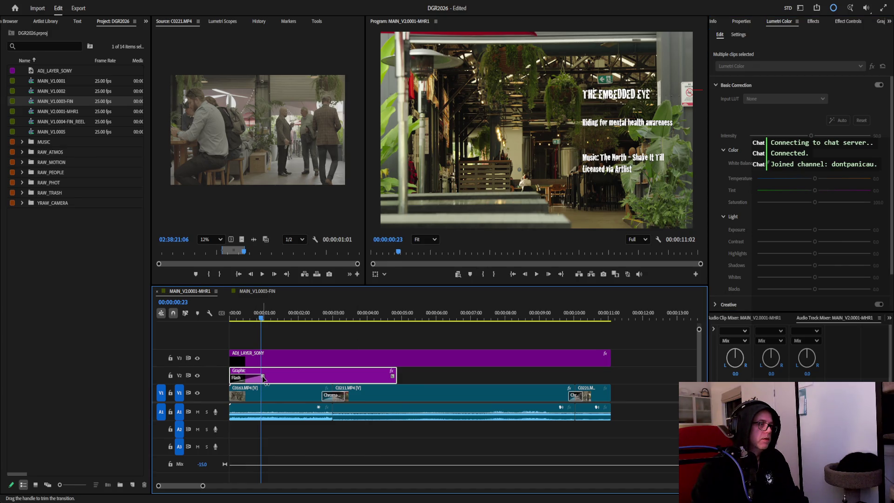
left_click(254, 378)
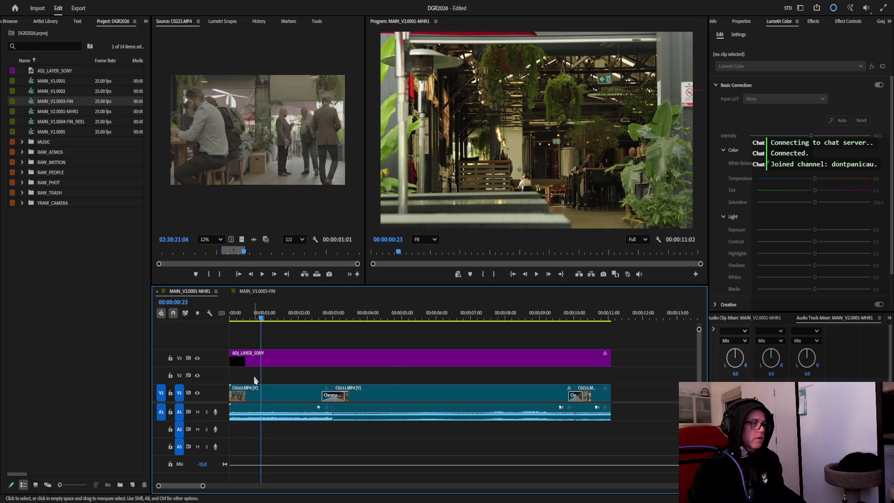
left_click(254, 378)
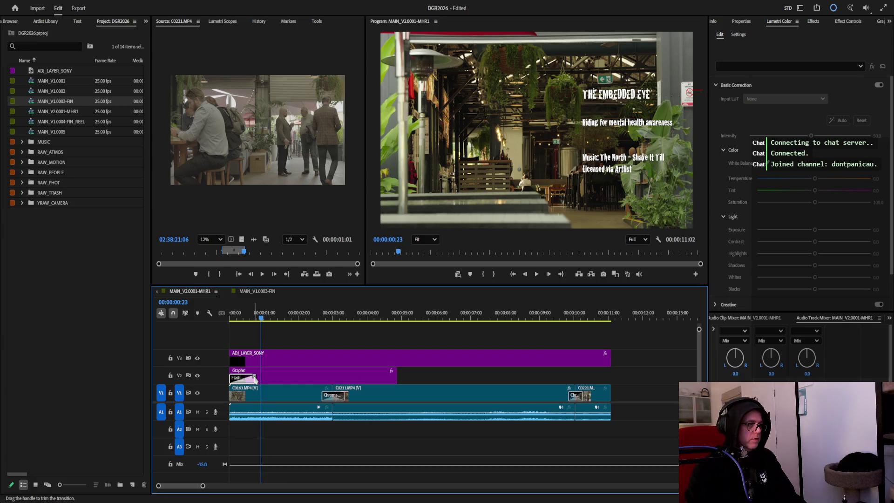
left_click(274, 398)
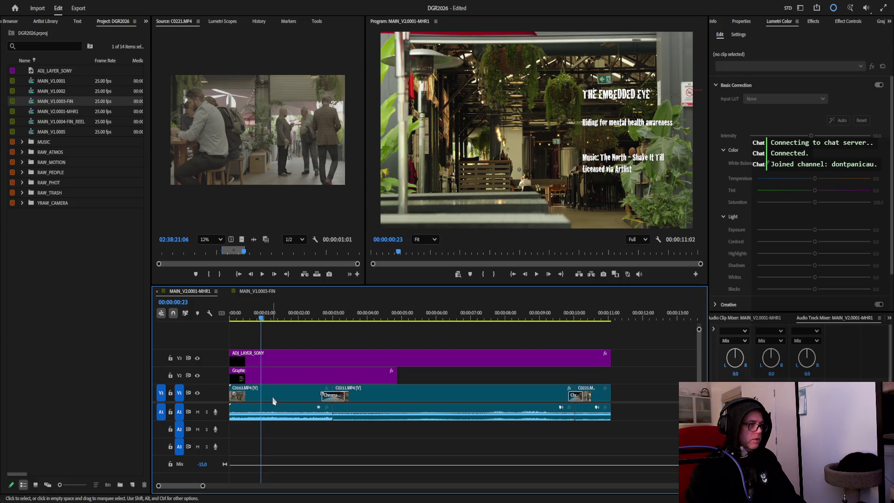
left_click(255, 378)
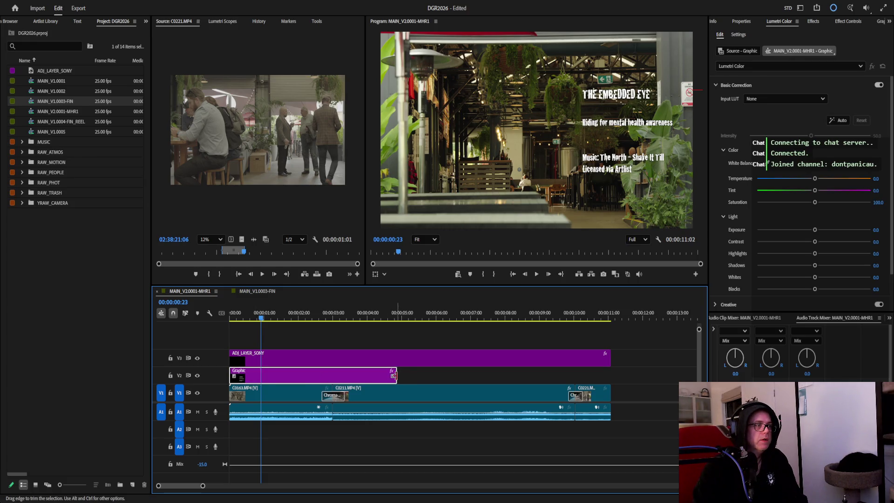
mouse_move(261, 312)
left_mouse_down()
mouse_move(262, 339)
mouse_move(273, 340)
left_mouse_up()
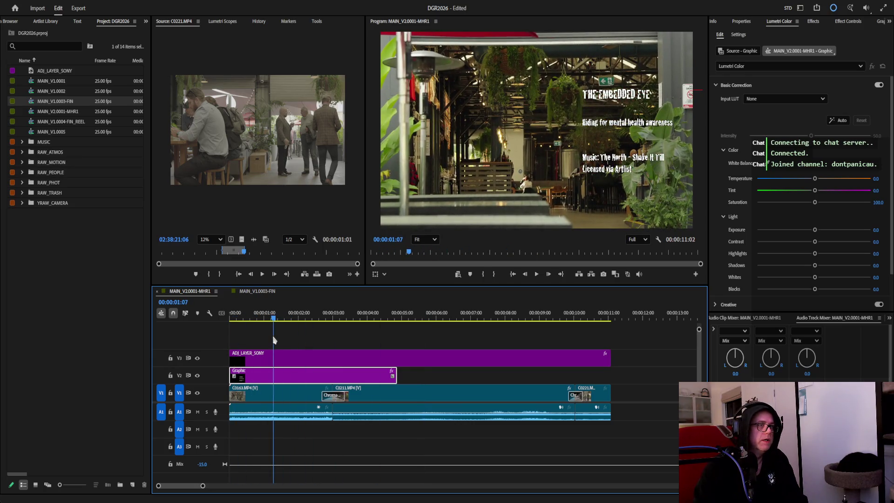
Shorten and reposition the Graphic clip, then paste a second title copy at about 6:00.
mouse_move(397, 375)
left_mouse_down()
mouse_move(301, 375)
mouse_move(392, 381)
left_mouse_up()
left_click_drag(269, 375, 332, 377)
left_click(454, 378)
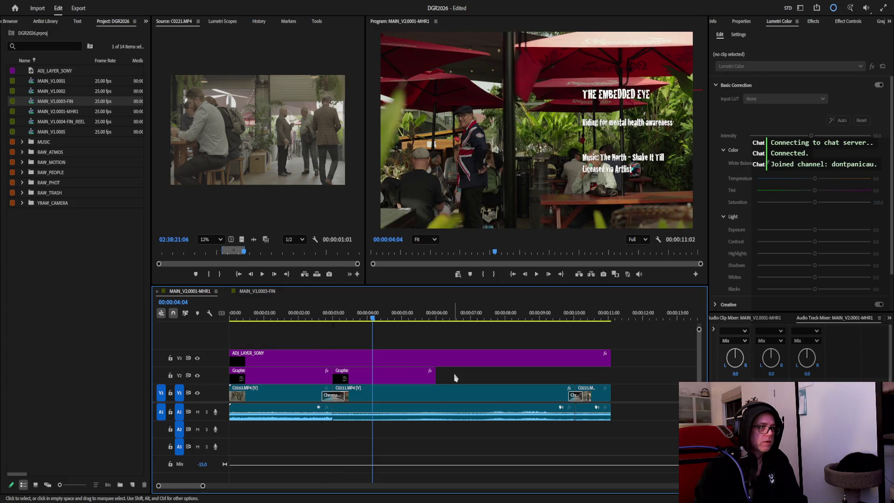
left_click(436, 318)
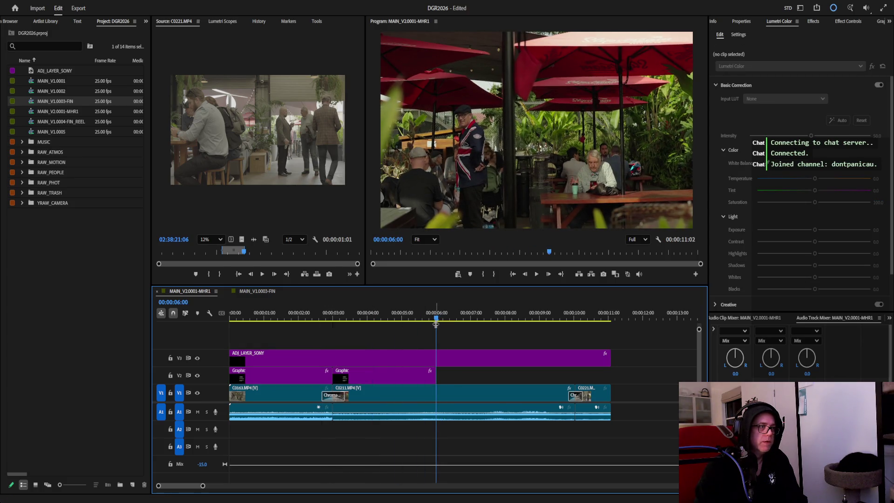
key("ctrl+v")
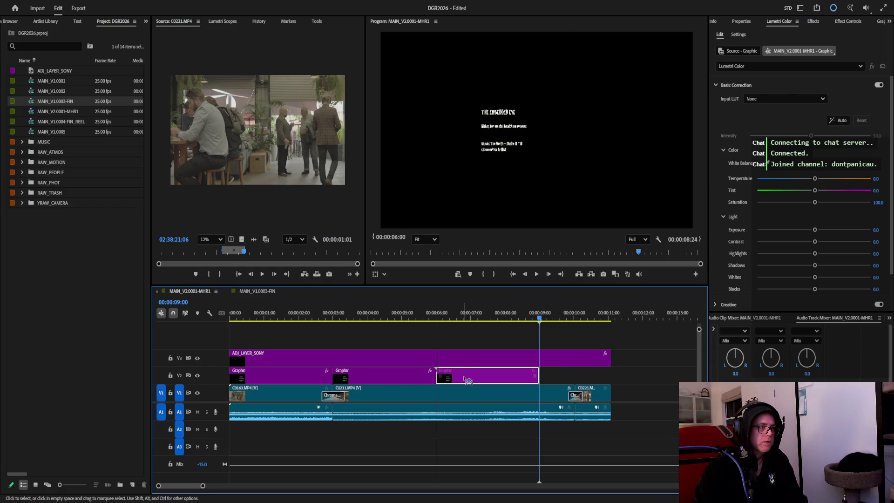
key("space")
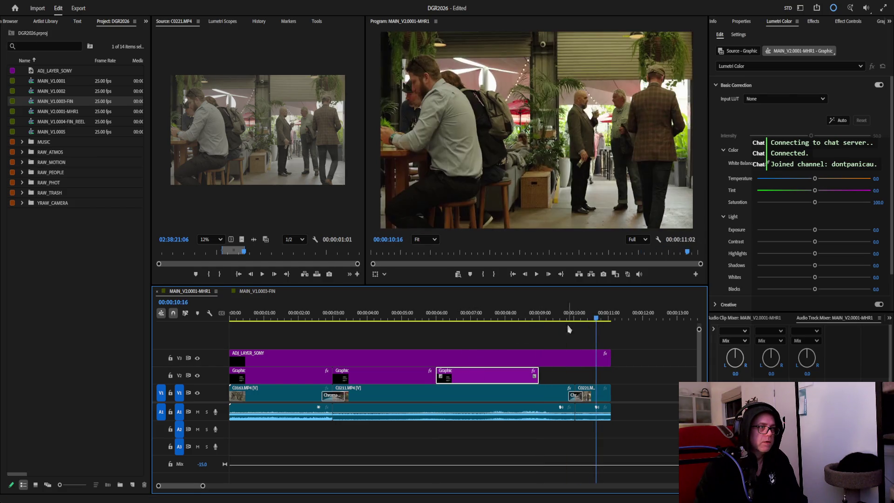
Place a third title copy near 10:00 and trim the clips to butt up and end with the video.
left_click_drag(489, 377, 628, 378)
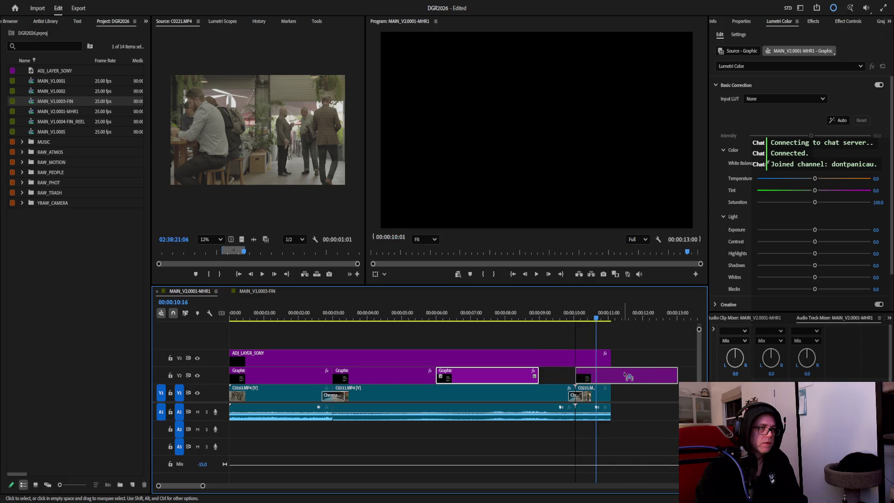
left_click(422, 378)
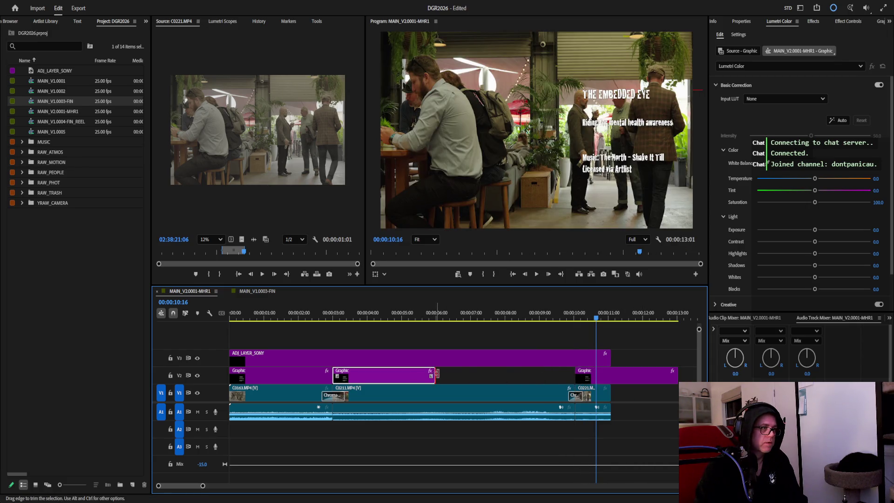
left_click_drag(436, 376, 574, 375)
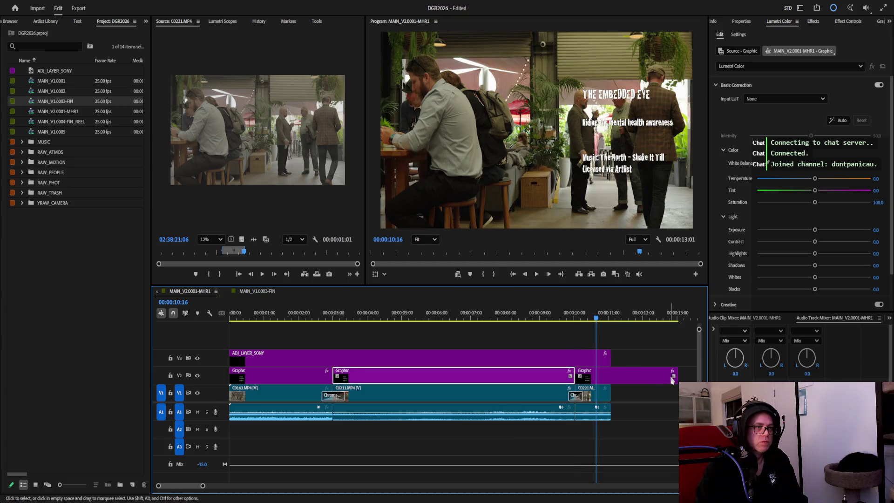
left_click_drag(673, 379, 610, 378)
left_click_drag(597, 320, 314, 329)
Review playback from 02:11 and select the first Graphic clip at 02:01.
left_click(537, 275)
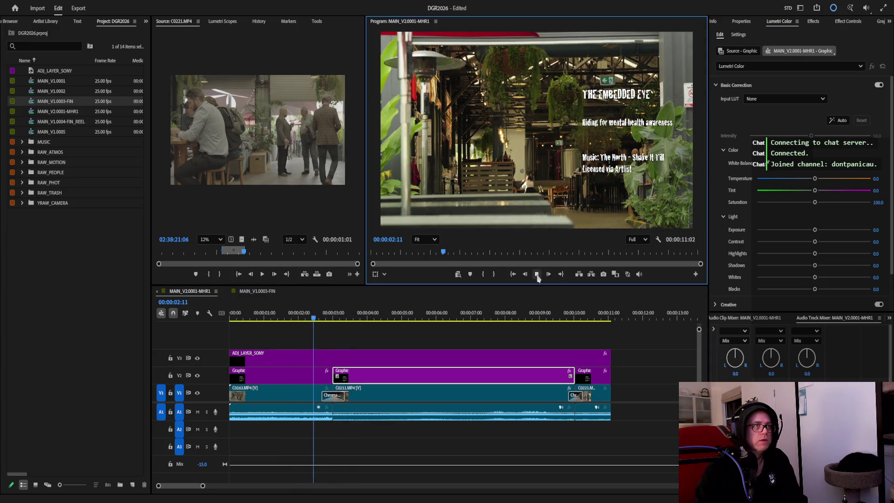
left_click(537, 275)
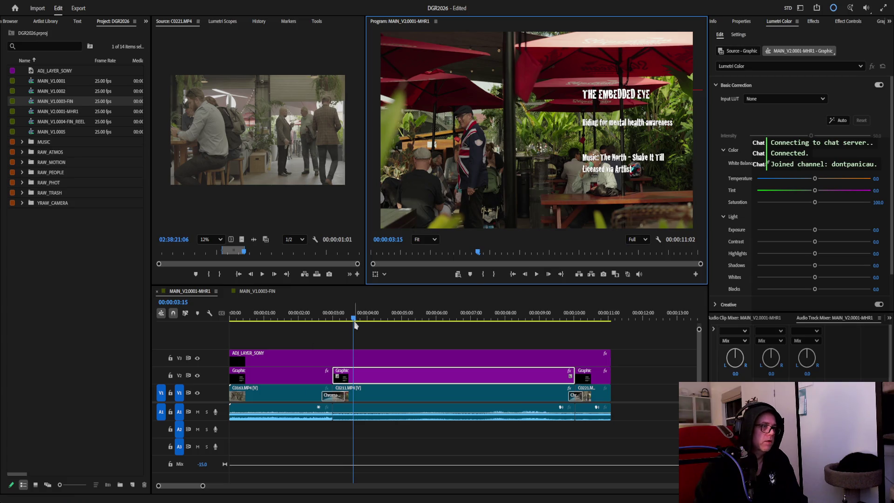
left_click_drag(355, 325, 299, 323)
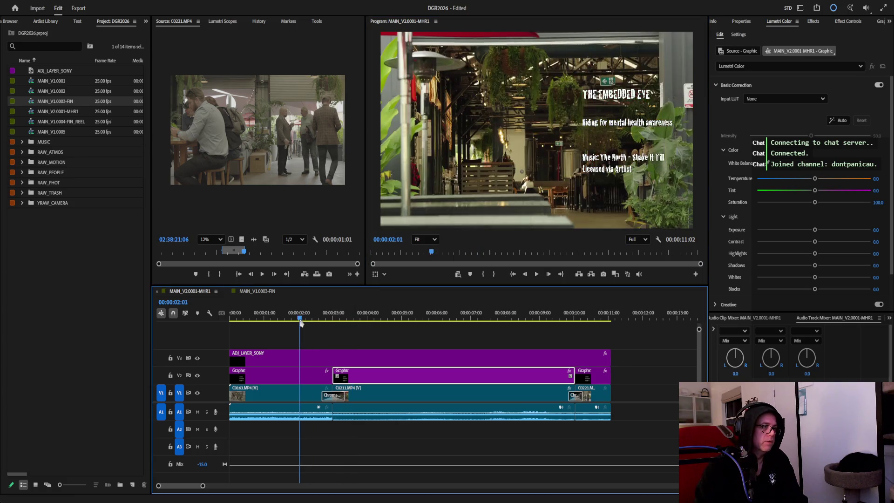
left_click(273, 380)
Move THE EMBEDDED EYE text layer left toward the frame's upper centre via Properties.
left_click(742, 22)
left_click(781, 83)
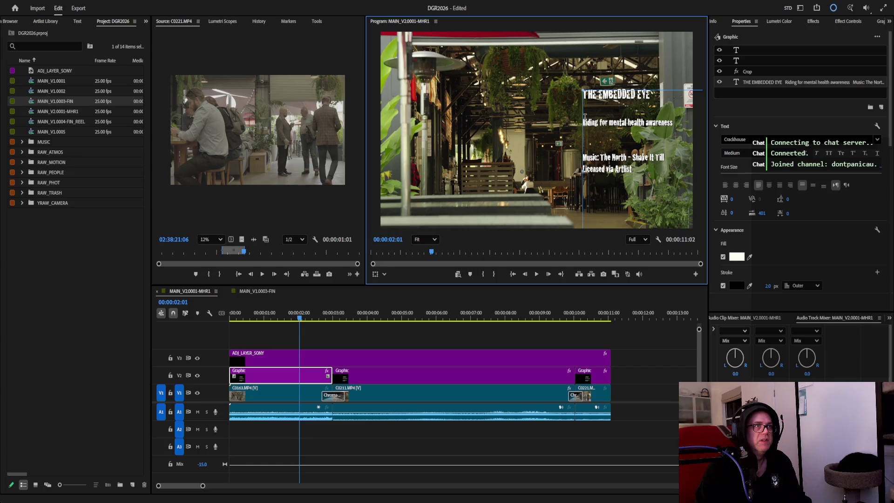
mouse_move(585, 117)
left_mouse_down()
mouse_move(418, 73)
mouse_move(475, 103)
mouse_move(464, 111)
left_mouse_up()
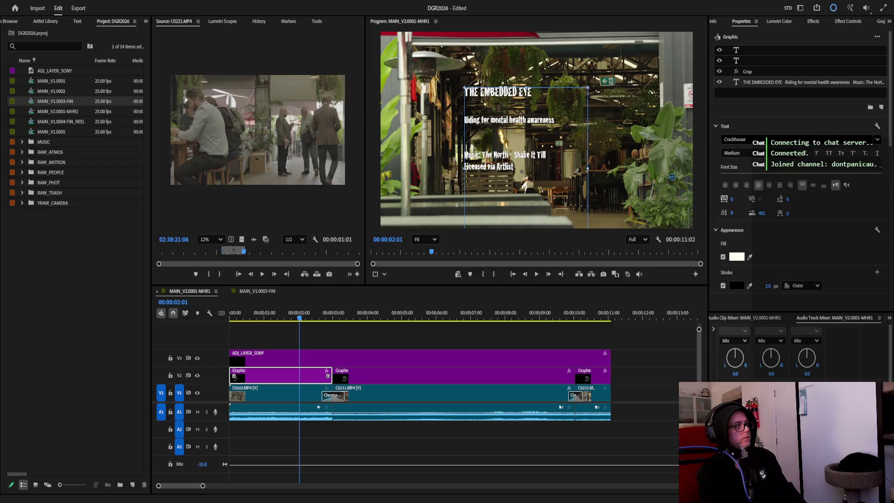
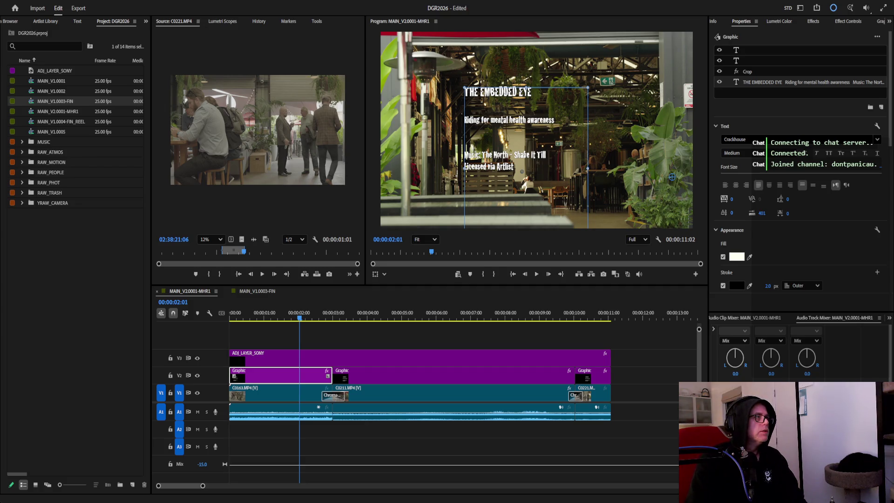
Replace the title text with the alcohol suicide fact, accidentally adding a stray "v" text layer.
left_click(671, 77)
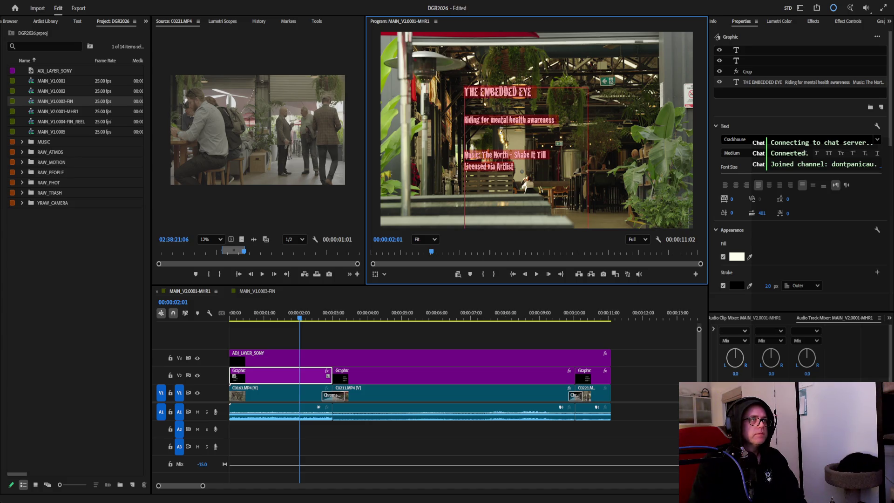
key("ctrl+z")
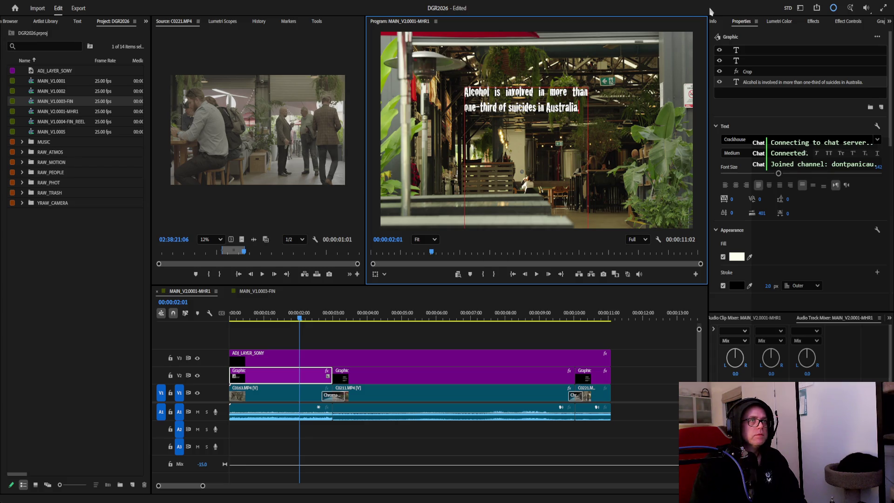
left_click(700, 37)
type("v")
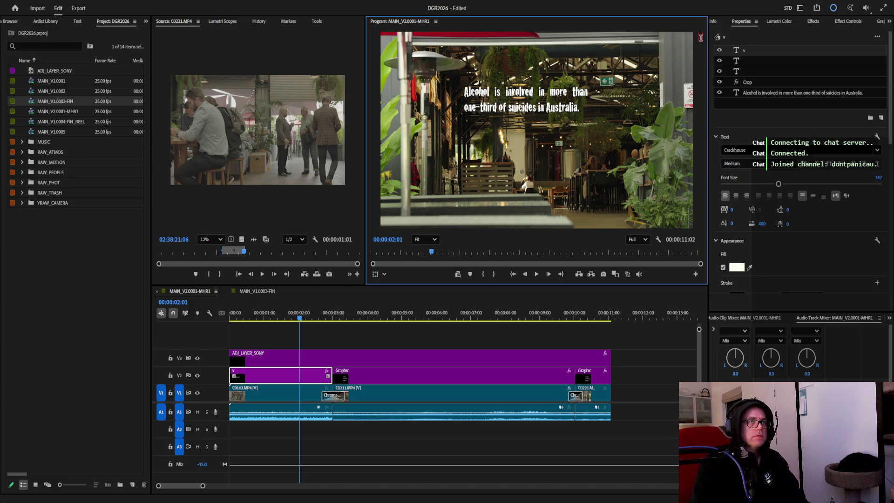
Delete the stray "v" layer and move the alcohol caption lower and slightly left.
key("Escape")
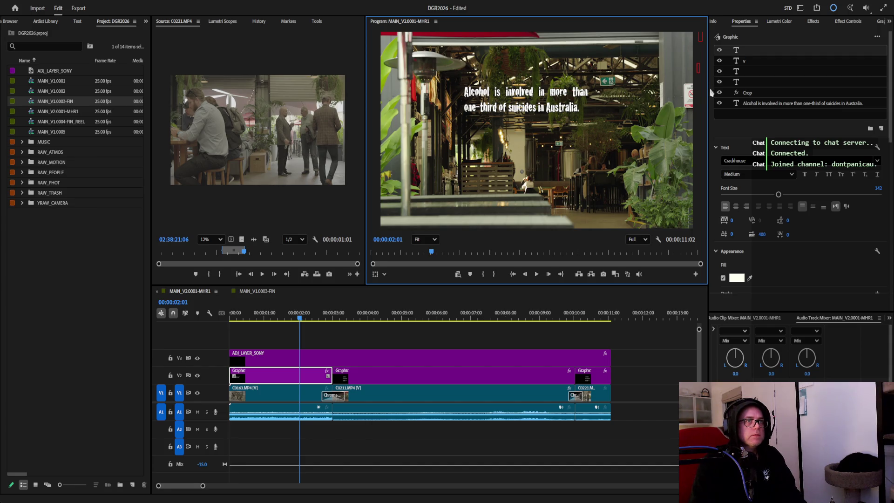
key("Delete")
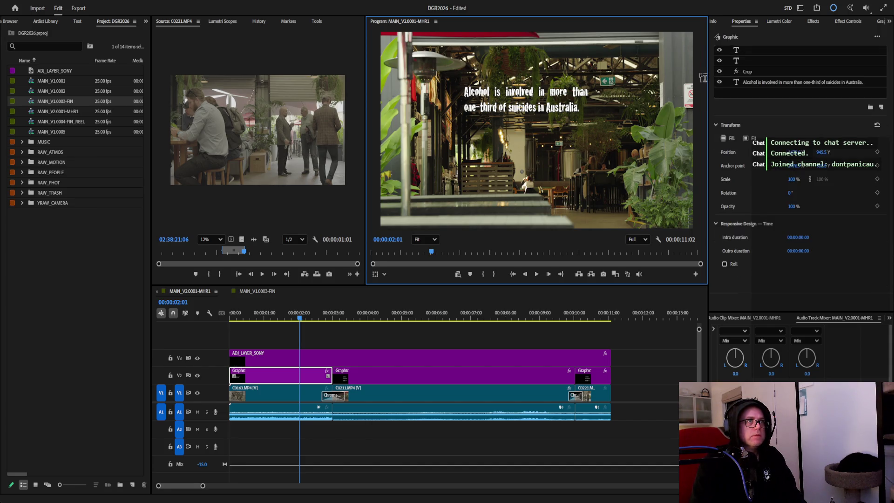
left_click(480, 101)
mouse_move(481, 100)
left_mouse_down()
mouse_move(479, 139)
mouse_move(449, 142)
mouse_move(454, 148)
left_mouse_up()
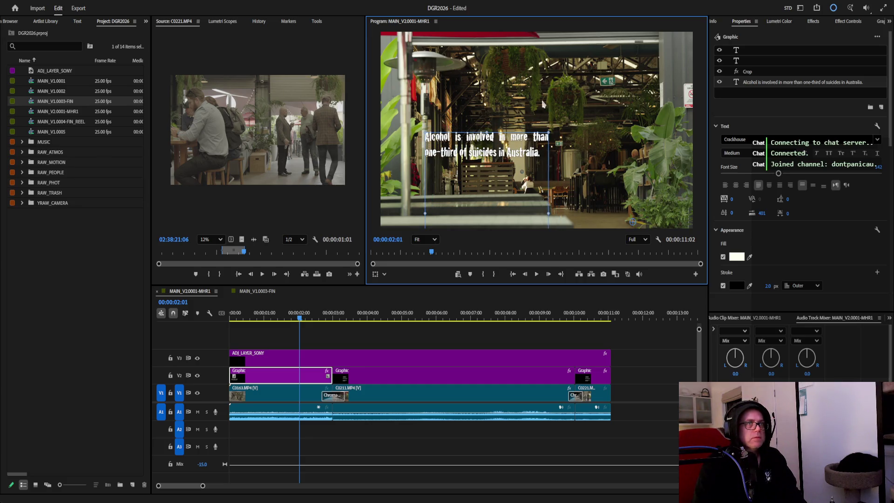
left_click(704, 106)
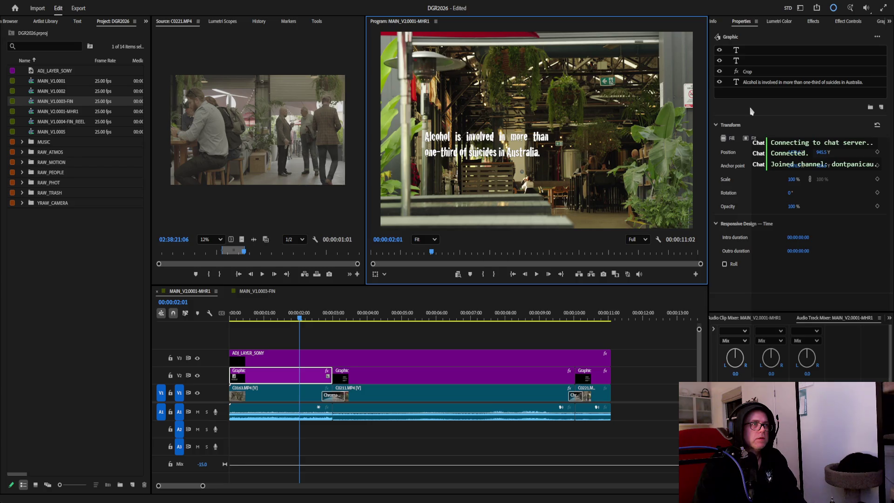
left_click(497, 141)
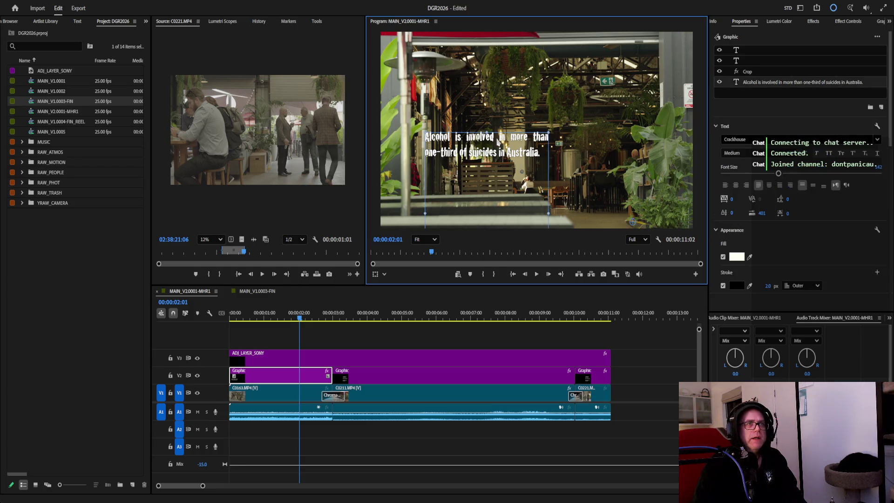
left_click(749, 139)
type("share")
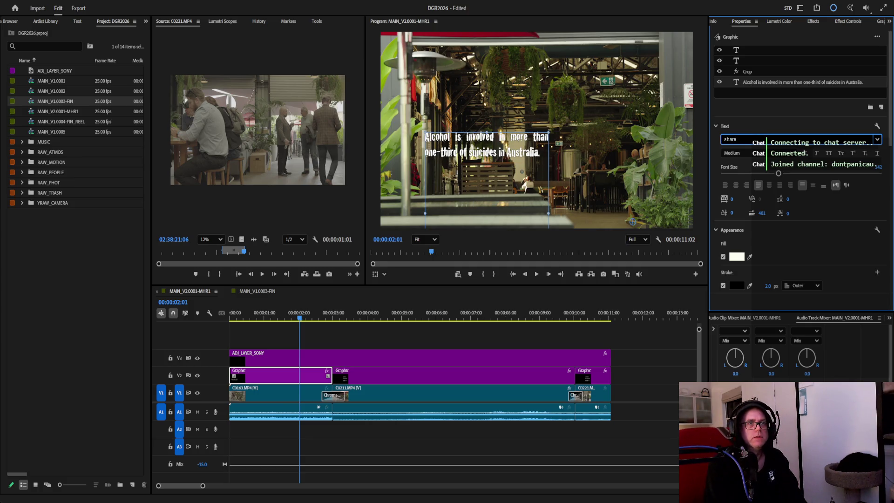
key("Escape")
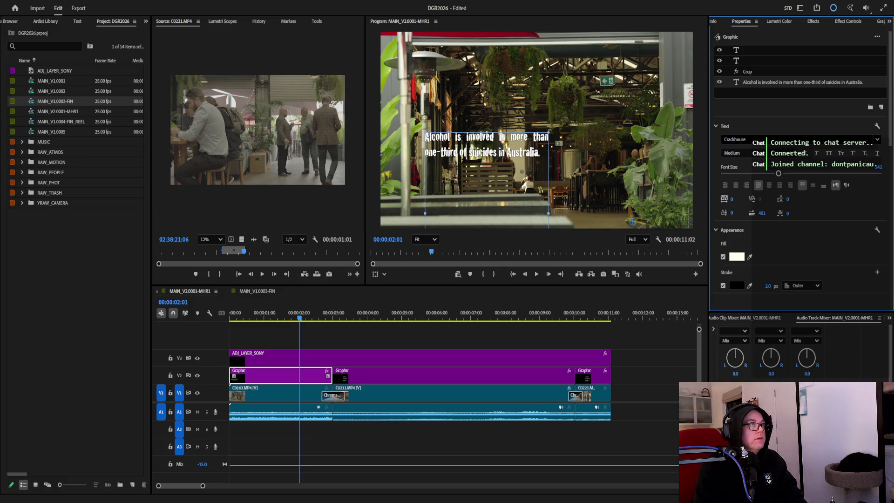
left_click(761, 139)
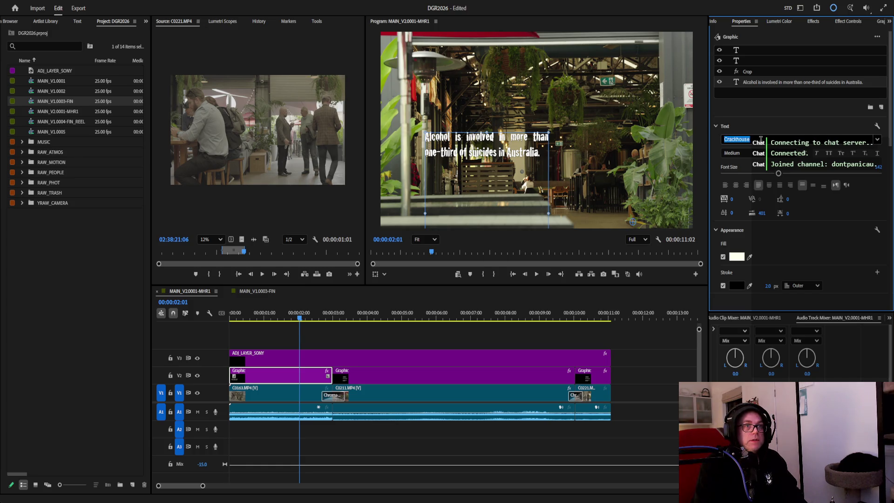
type("share")
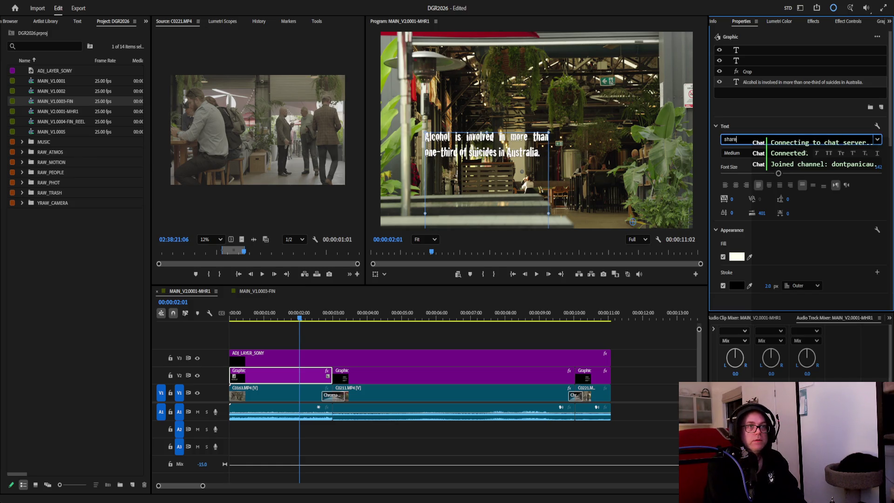
key("BackSpace")
key("BackSpace")
key("BackSpace")
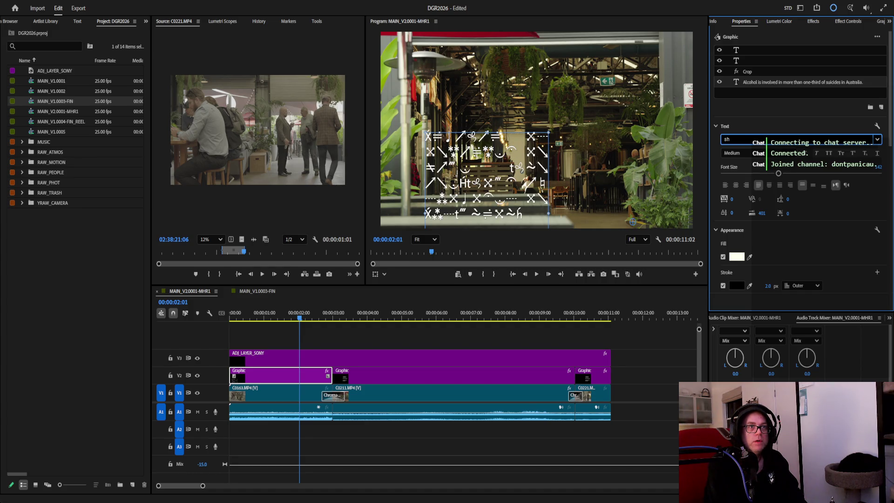
key("BackSpace")
key("BackSpace")
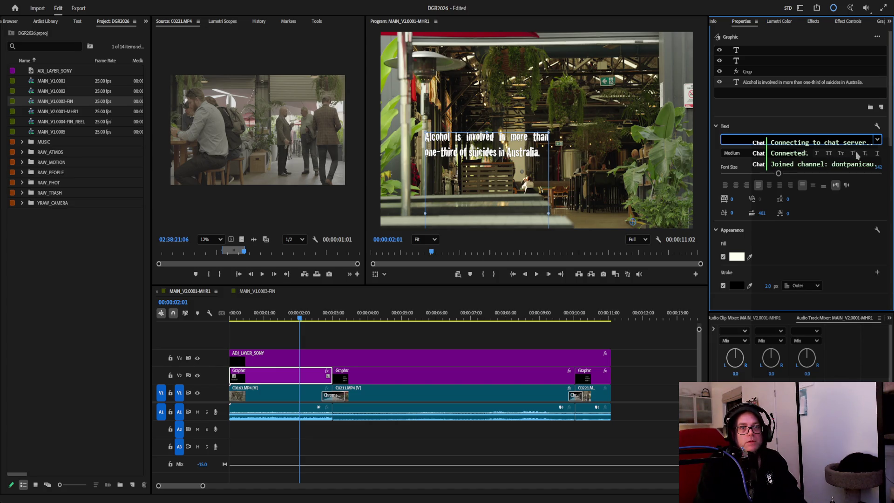
key("Return")
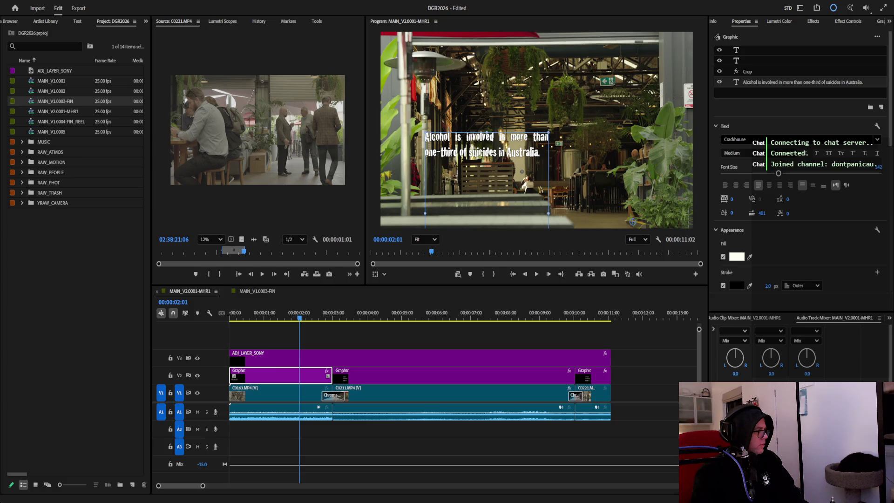
Set the caption font to Share Tech Regular after trying a monospaced font.
left_click(759, 138)
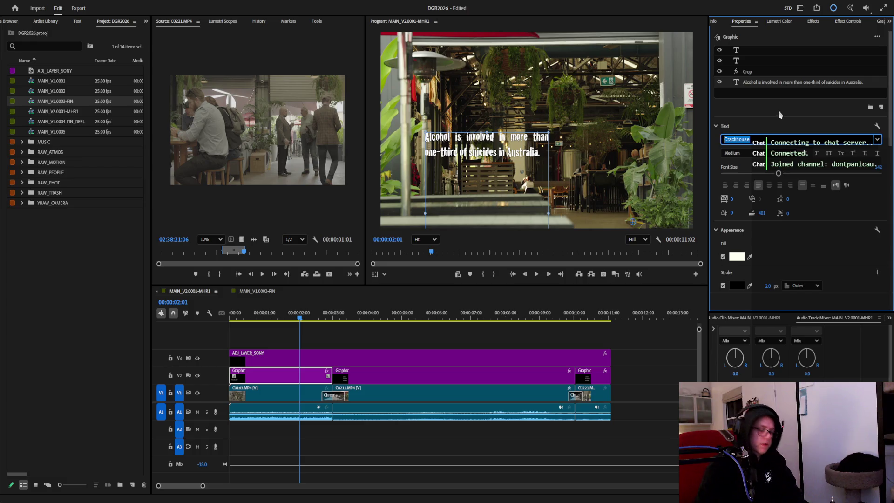
type("share")
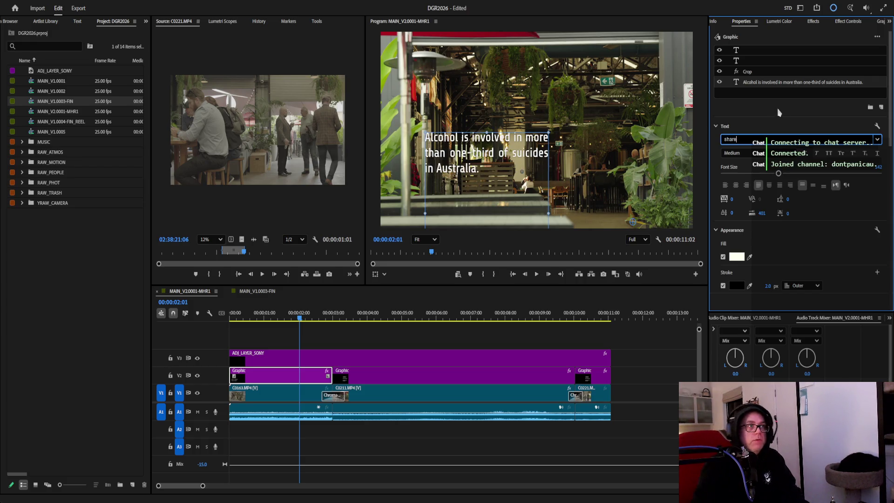
key("Return")
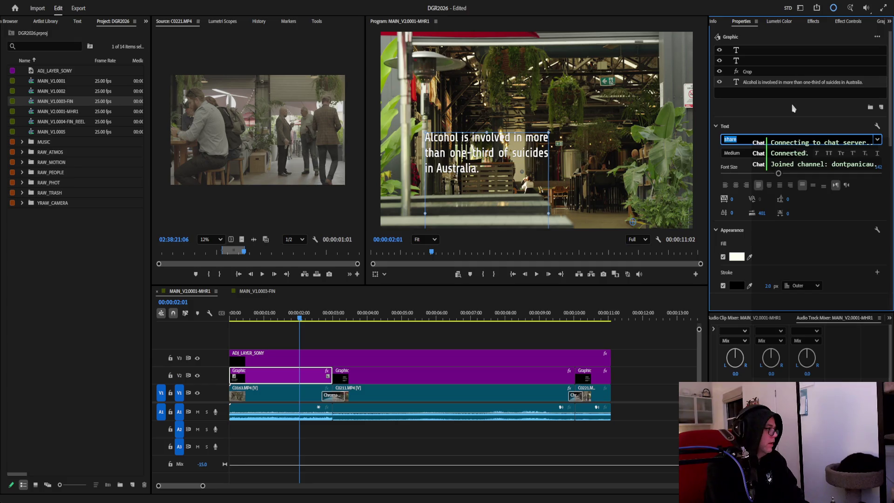
type("adaptiv")
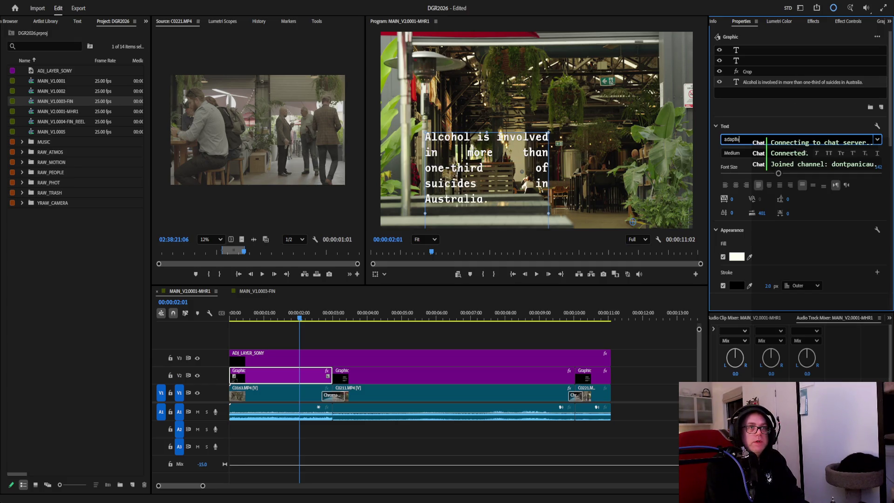
type("e mon")
key("Return")
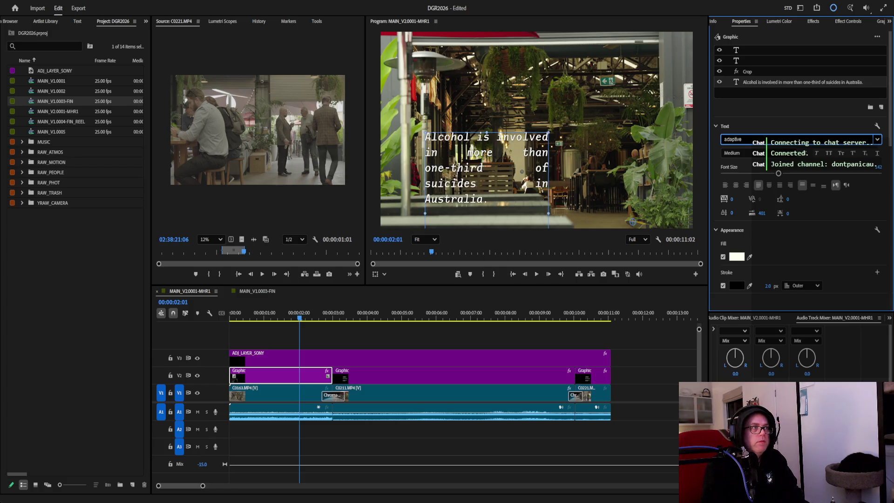
key("BackSpace")
key("BackSpace")
key("BackSpace")
key("BackSpace")
key("BackSpace")
key("BackSpace")
type("share tech")
key("Return")
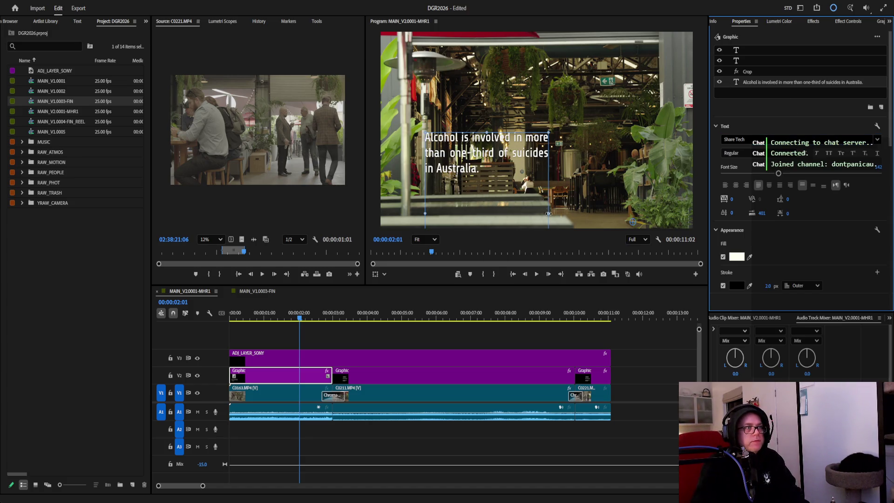
Widen the caption box to two lines and nudge it right and down.
left_click_drag(549, 212, 579, 202)
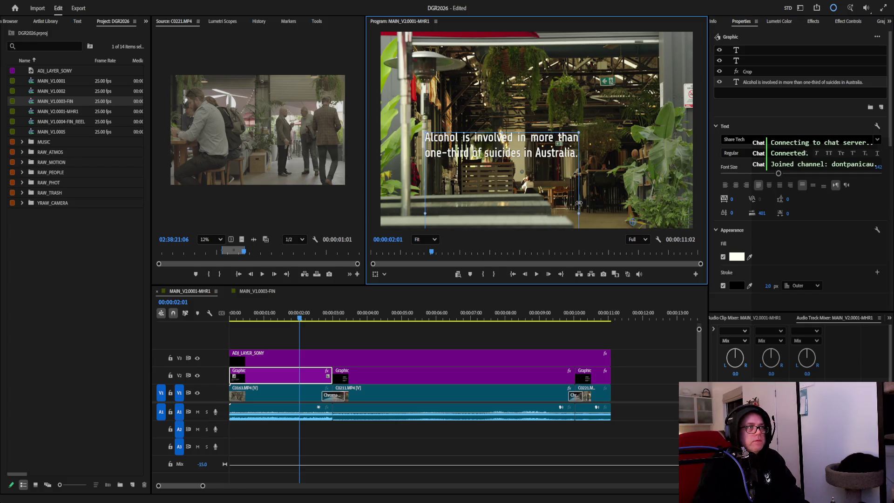
mouse_move(521, 150)
left_mouse_down()
mouse_move(541, 155)
mouse_move(514, 180)
left_mouse_up()
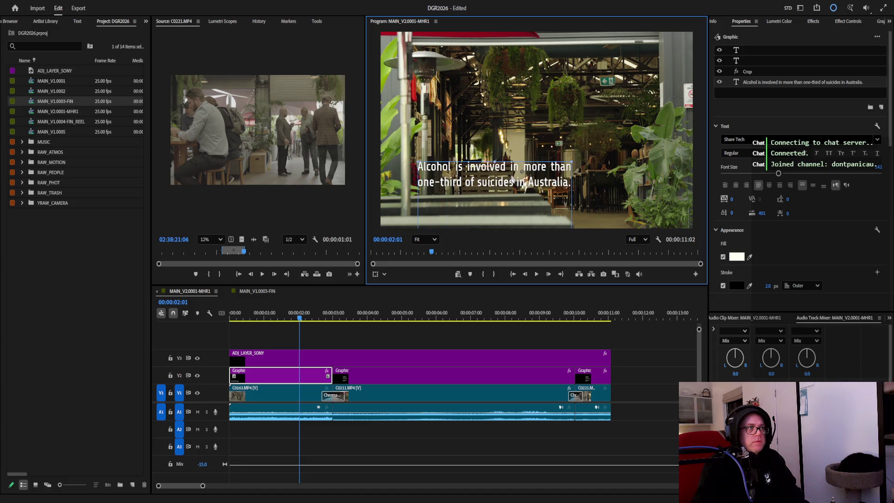
left_click(702, 186)
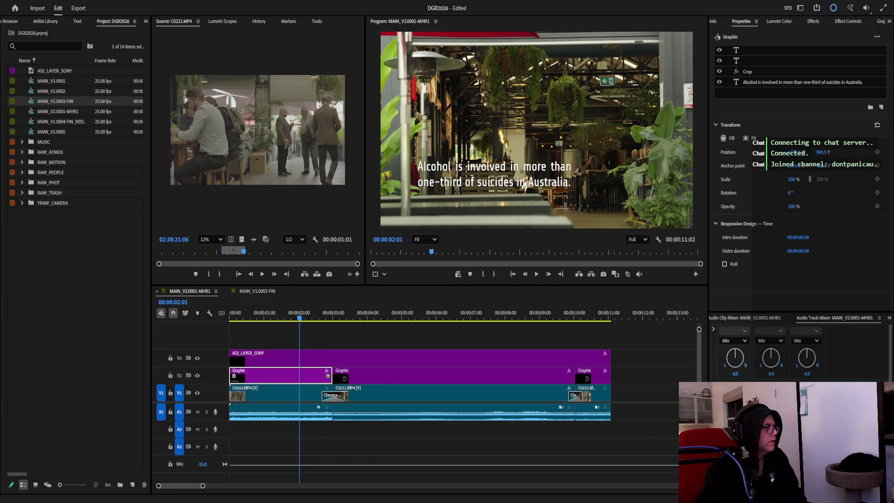
left_click(798, 83)
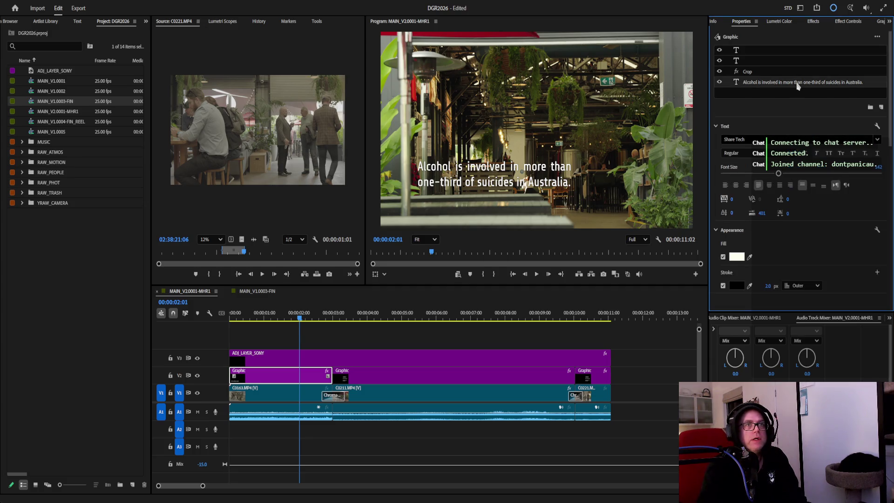
Reword the caption to "over one-third" and move it toward the top of the frame.
double_click(798, 83)
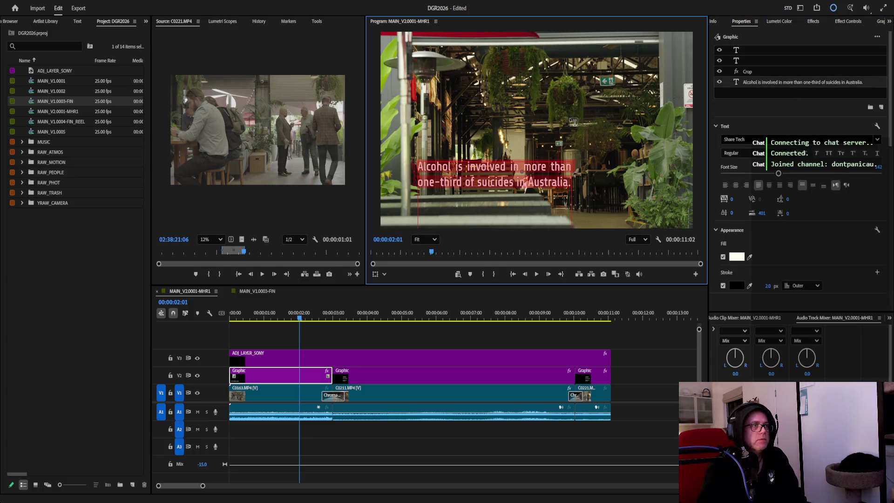
type("Alcohol is involved in over one-third of suicides in Australia.")
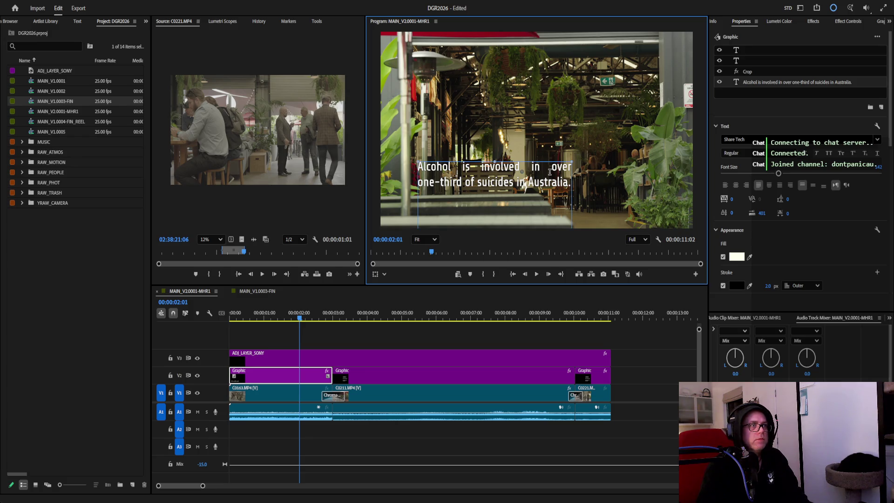
left_click_drag(561, 189, 569, 75)
Resize the caption box to two balanced lines and place it in the lower middle.
mouse_move(580, 209)
left_mouse_down()
mouse_move(614, 118)
mouse_move(576, 75)
mouse_move(603, 77)
left_mouse_up()
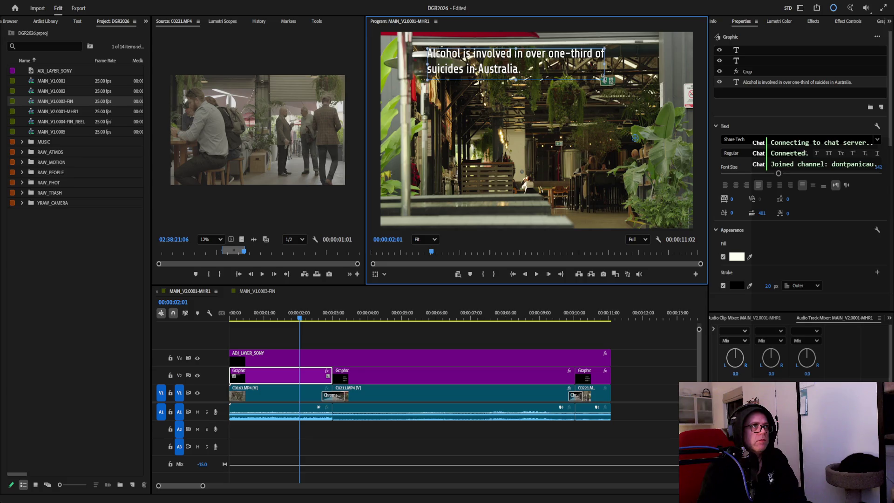
left_click_drag(550, 84, 553, 189)
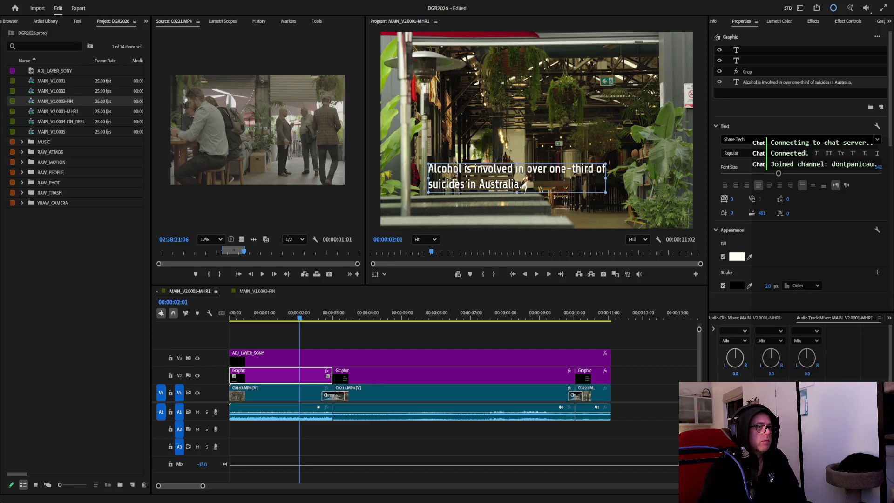
left_click_drag(606, 179, 602, 179)
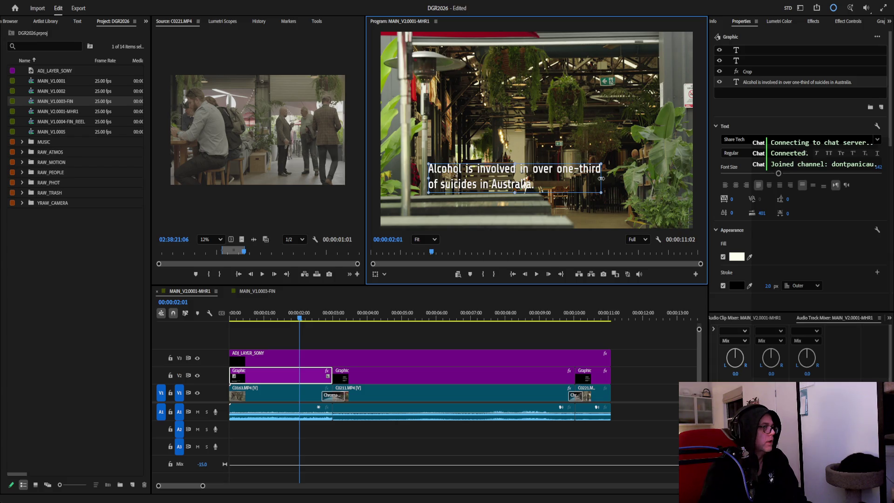
left_click_drag(602, 178, 584, 178)
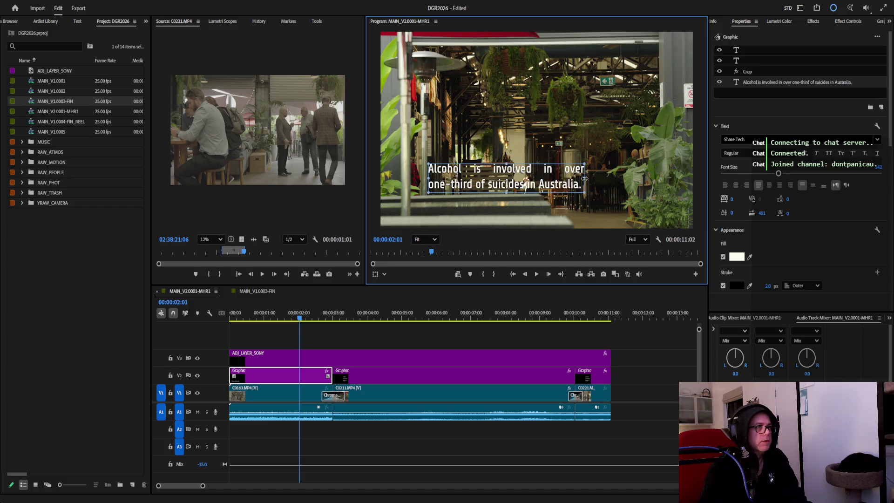
left_click_drag(585, 178, 595, 179)
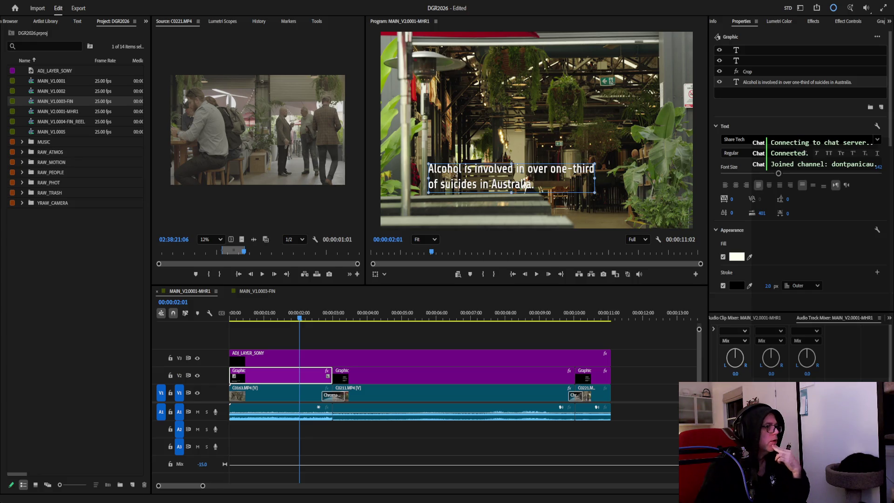
Select the ADJ_LAYER_SONY clip to show its Transform settings.
left_click(409, 360)
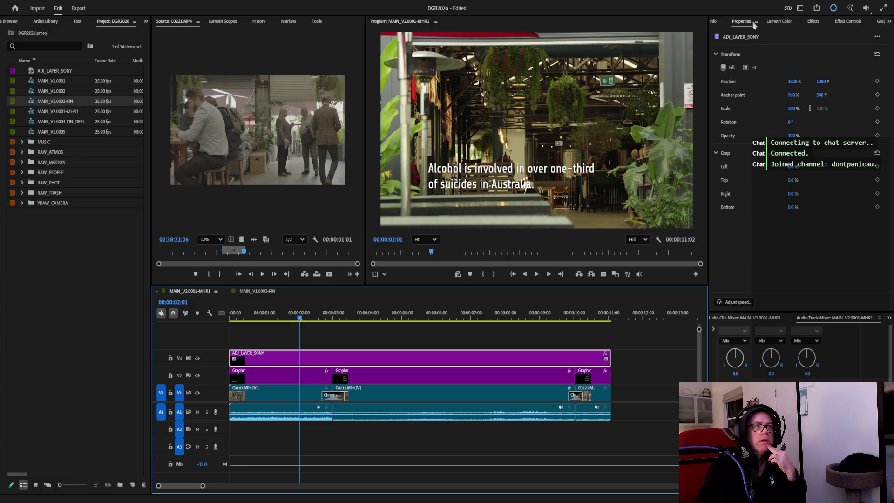
left_click(814, 22)
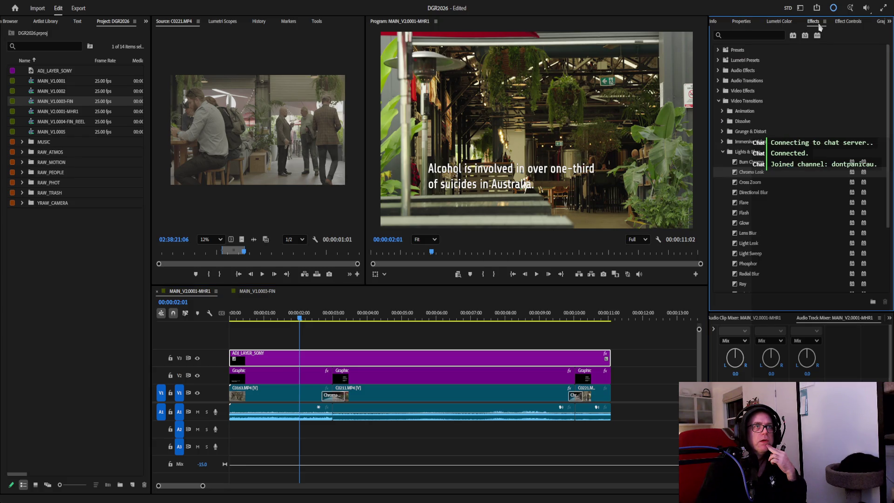
Search 'gaussian' and apply Gaussian Blur to the adjustment layer.
left_click(747, 35)
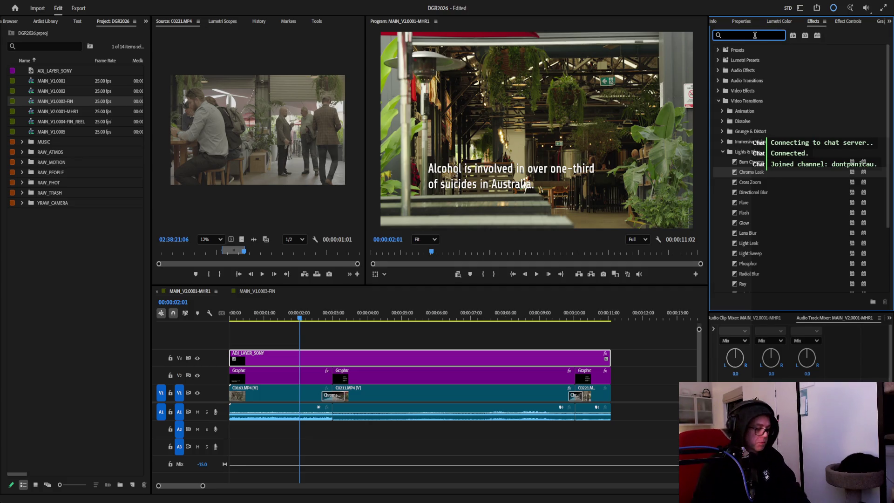
type("blur")
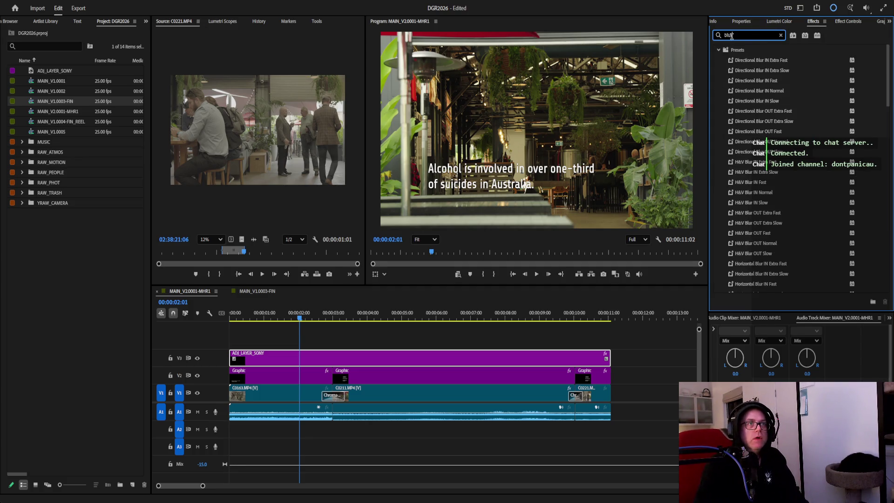
type("gaussian")
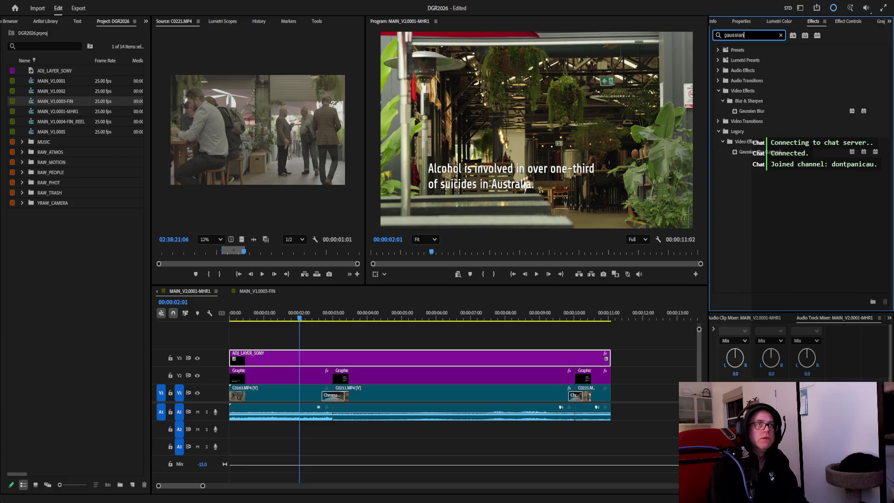
mouse_move(752, 111)
left_mouse_down()
mouse_move(337, 344)
mouse_move(345, 359)
left_mouse_up()
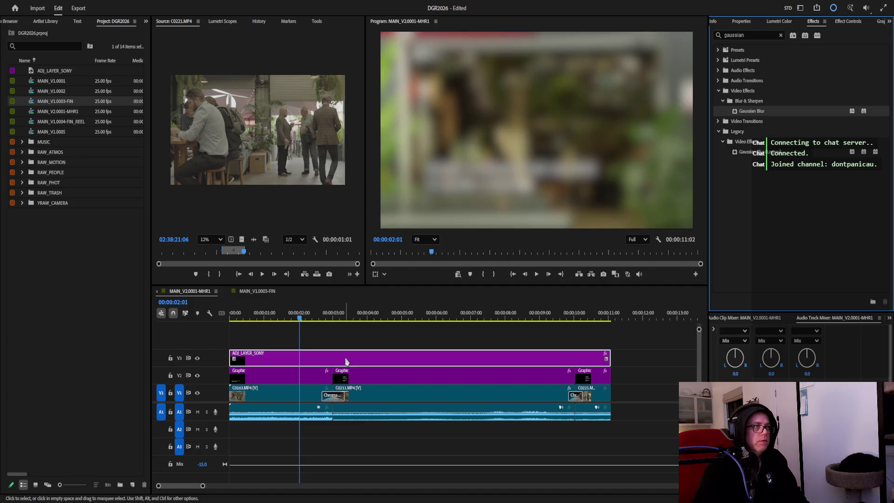
left_click(848, 21)
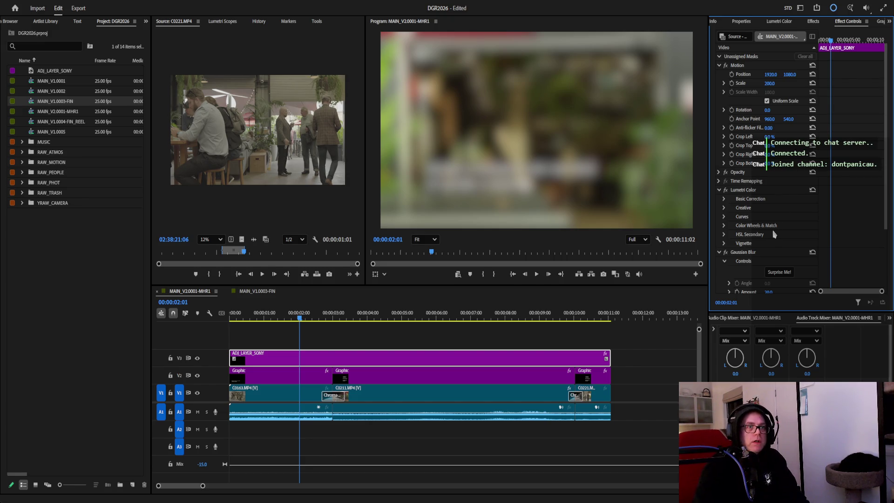
scroll(776, 229, "down", 1)
scroll(786, 228, "down", 1)
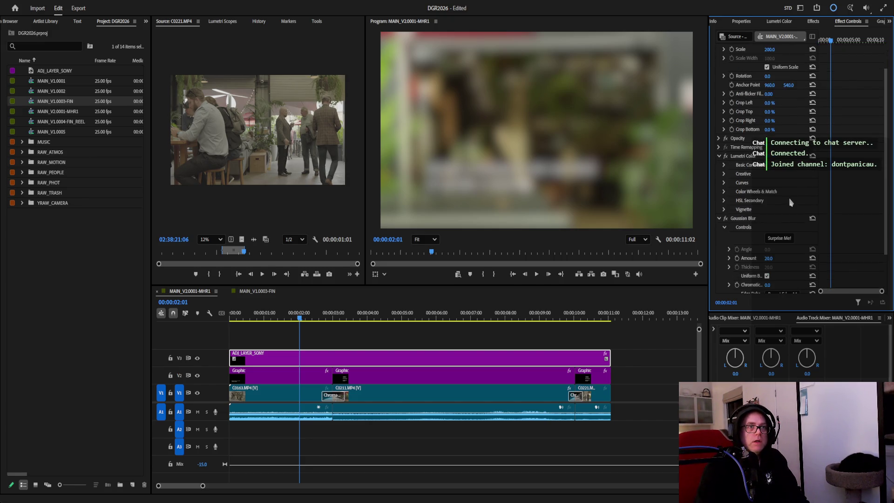
Use Surprise Me! to reroll the blur until Amount is 1.0.
left_click(778, 240)
left_click(777, 240)
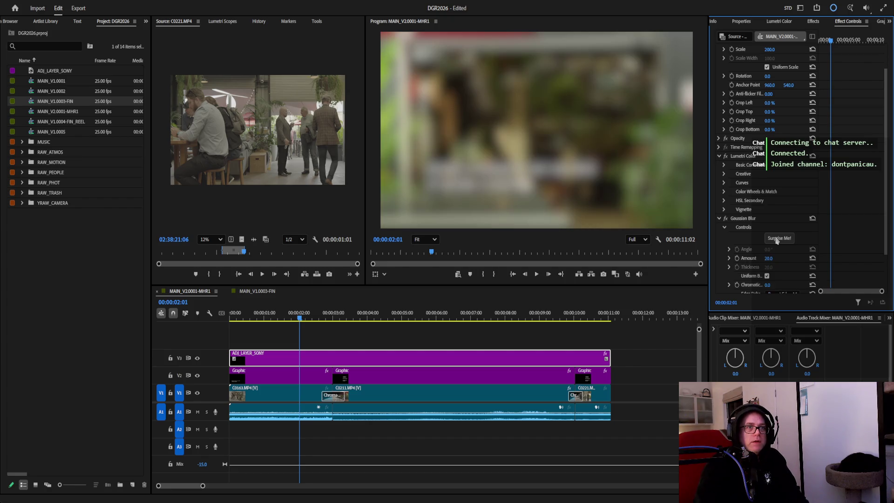
left_click(777, 240)
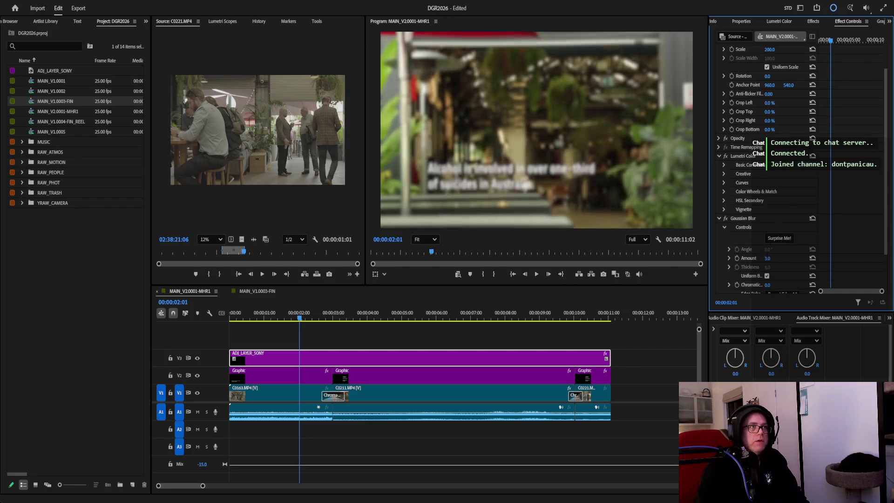
left_click(780, 239)
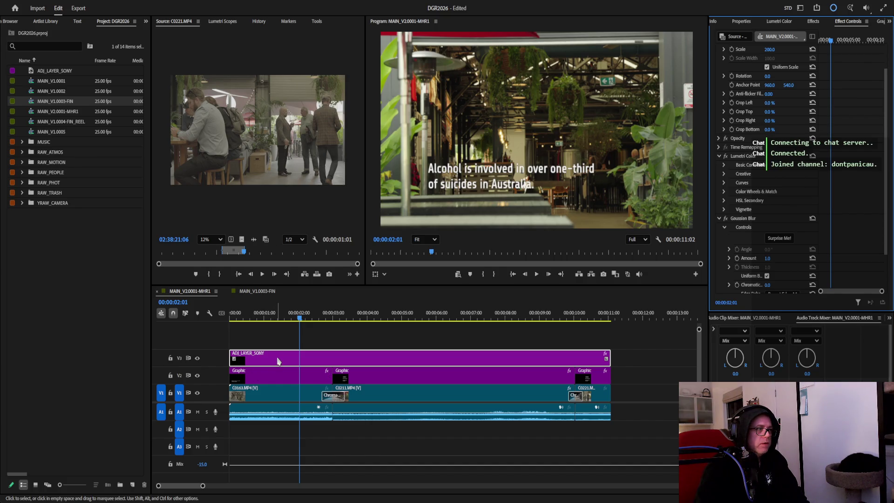
Move the caption clips to V3 above the adjustment layer on V2, starting at sequence start.
left_click_drag(279, 379, 662, 381)
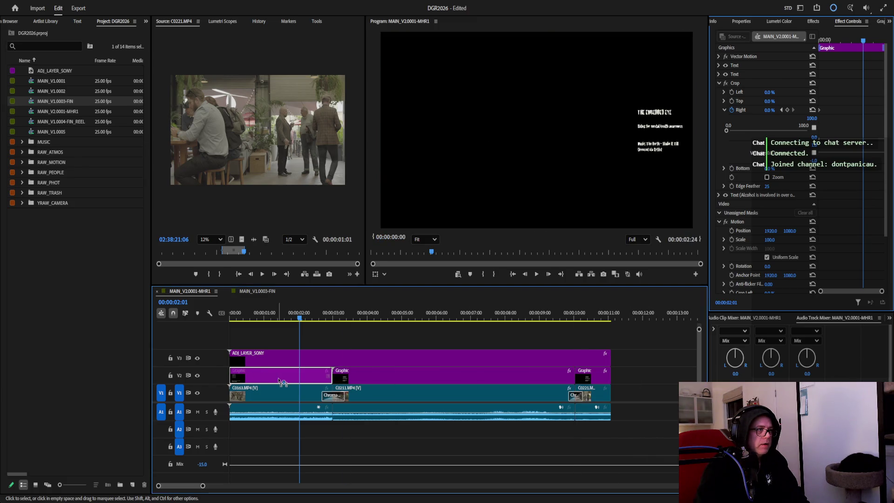
left_click_drag(664, 381, 284, 381)
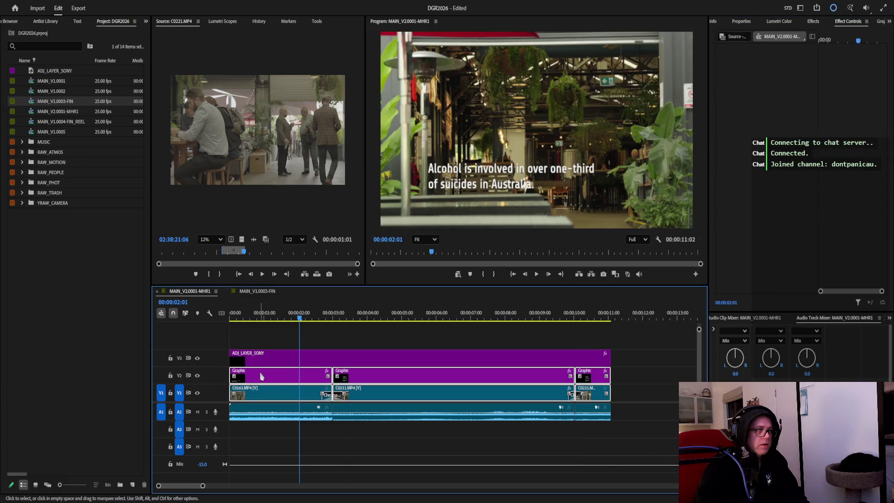
mouse_move(650, 376)
left_mouse_down()
mouse_move(308, 376)
mouse_move(560, 362)
left_mouse_up()
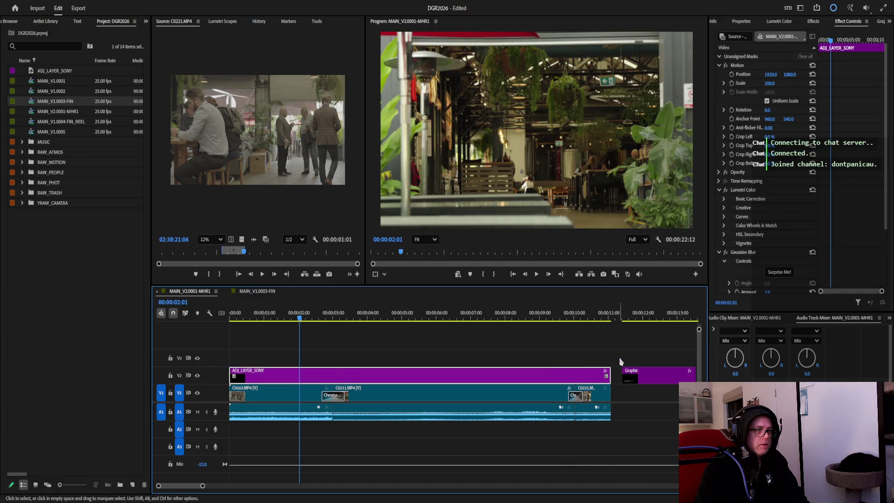
scroll(546, 371, "down", 5)
left_click(475, 419)
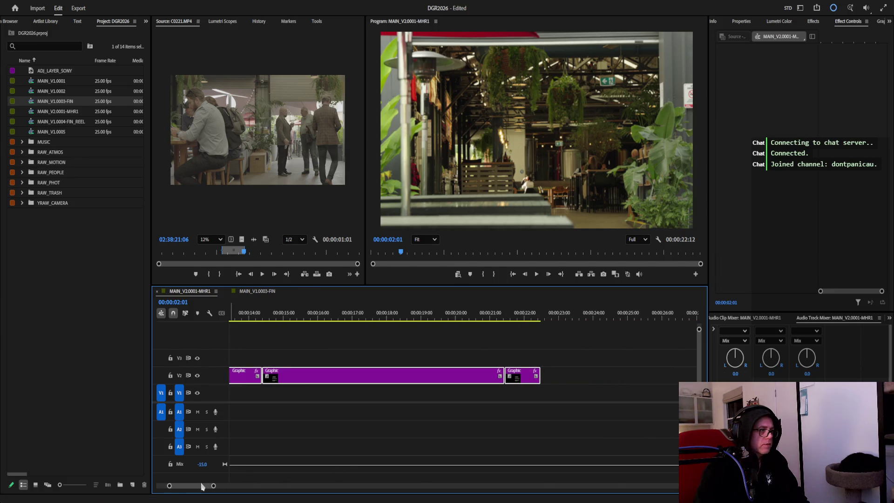
left_click_drag(202, 485, 191, 485)
left_click_drag(627, 378, 320, 357)
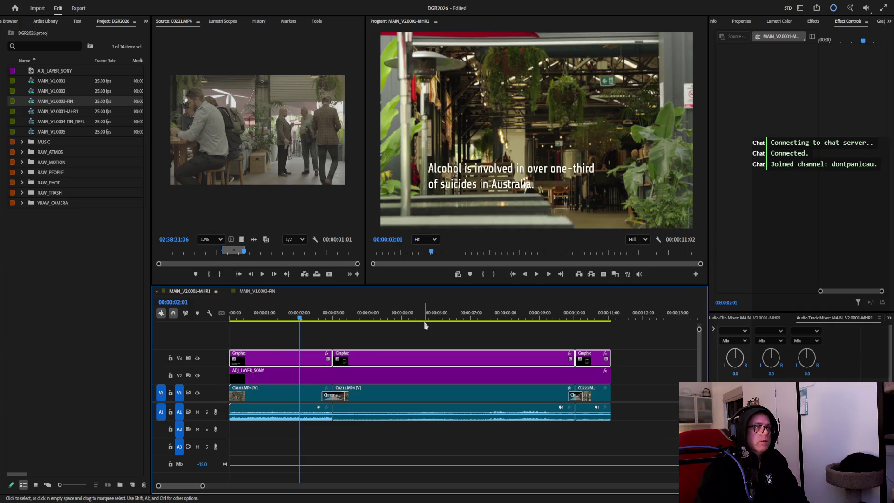
Scrub the adjustment layer's Gaussian Blur Amount up to 2.0.
left_click(477, 374)
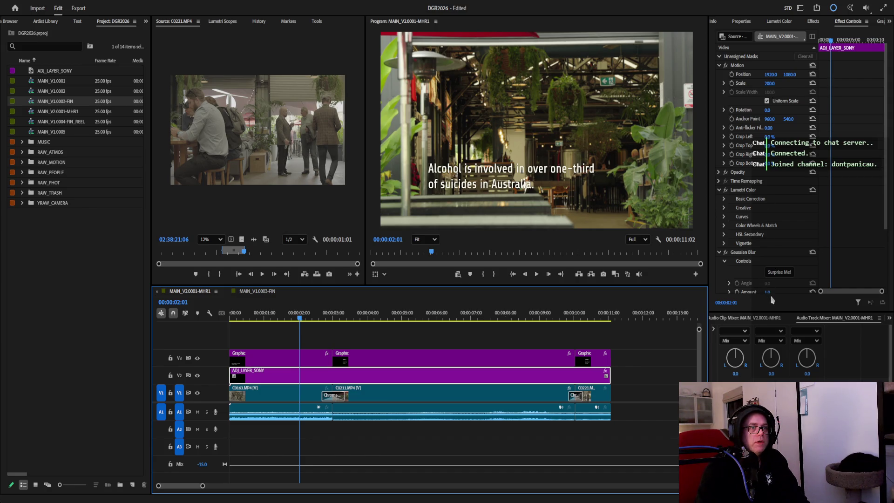
scroll(774, 279, "down", 1)
mouse_move(768, 275)
left_mouse_down()
mouse_move(825, 275)
mouse_move(768, 276)
left_mouse_up()
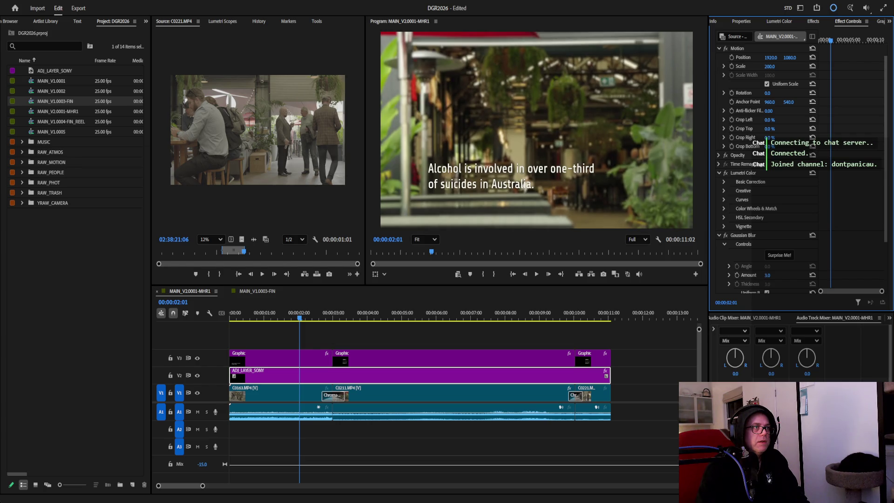
left_click_drag(769, 275, 776, 276)
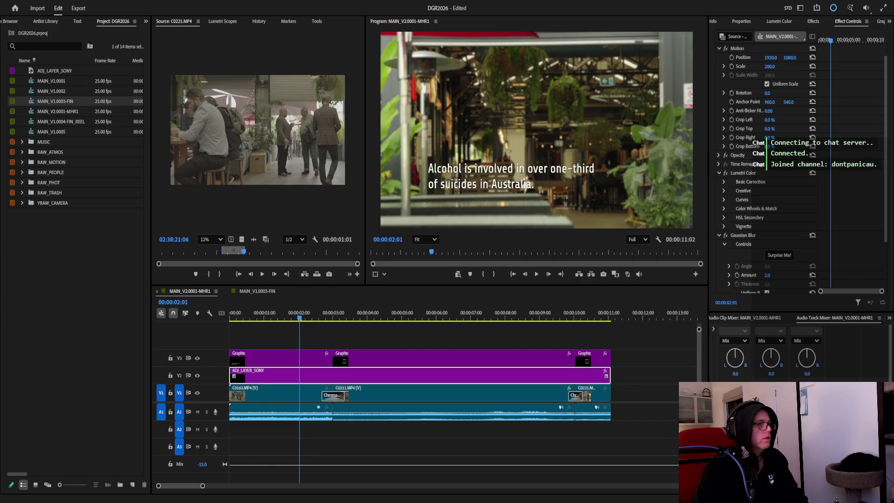
left_click(278, 361)
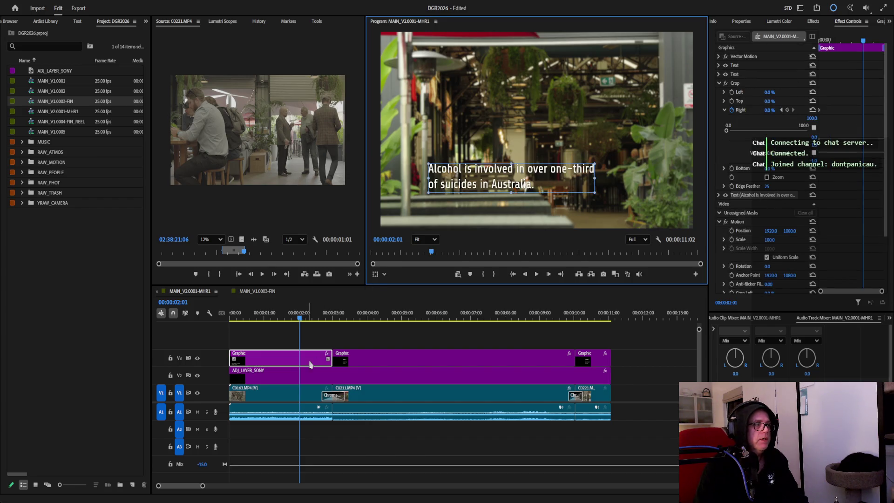
Nudge the two-line alcohol caption slightly upward in the frame.
left_click_drag(495, 177, 496, 168)
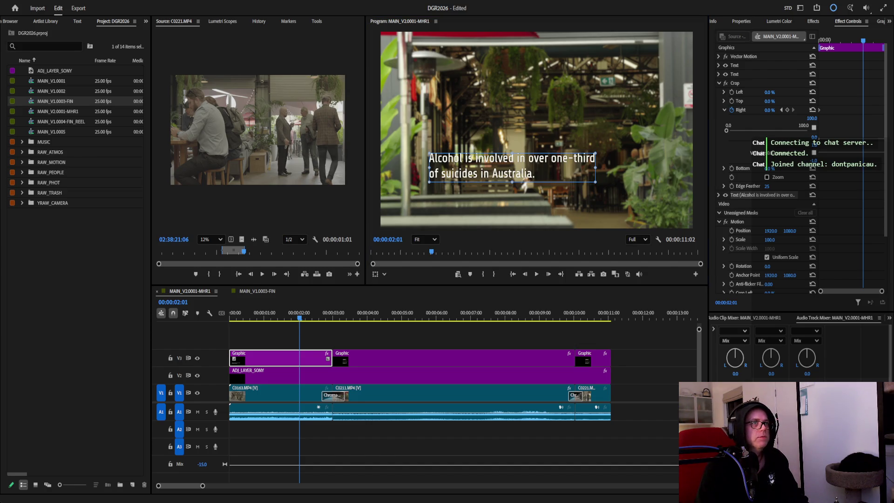
left_click(355, 376)
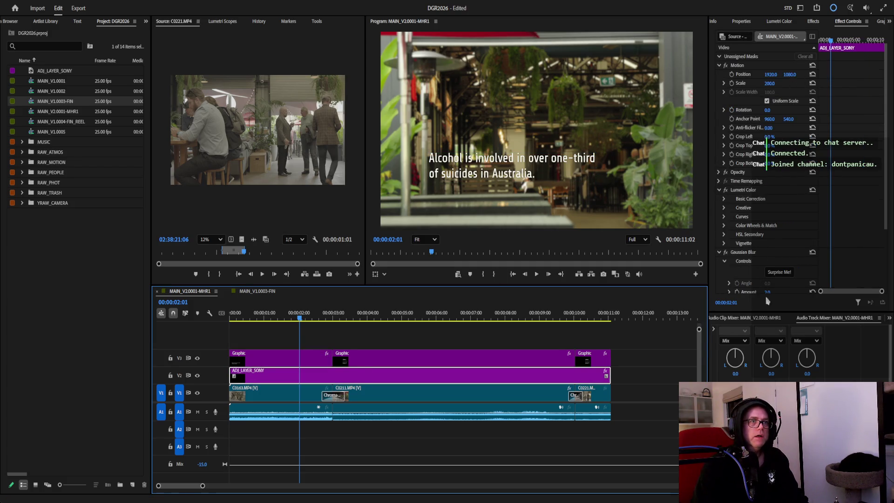
scroll(769, 269, "down", 1)
Set the adjustment layer's Gaussian Blur Amount to 1.5.
left_click(771, 267)
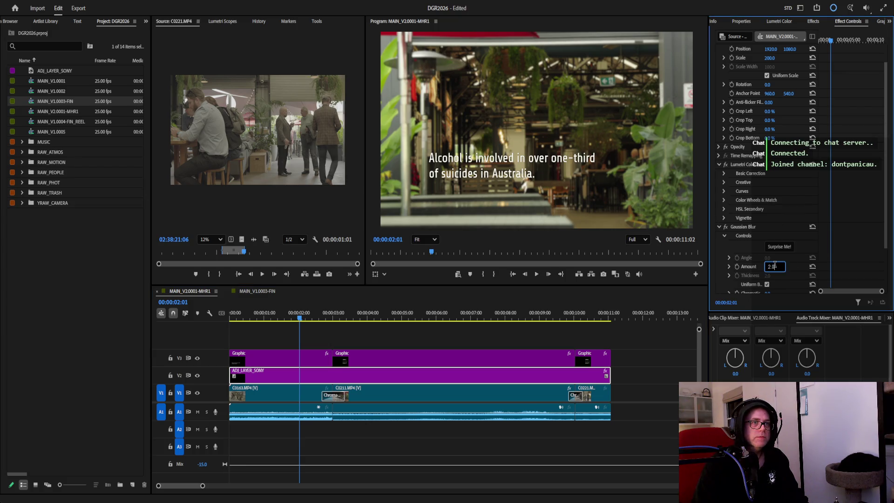
type("1.5")
key("Return")
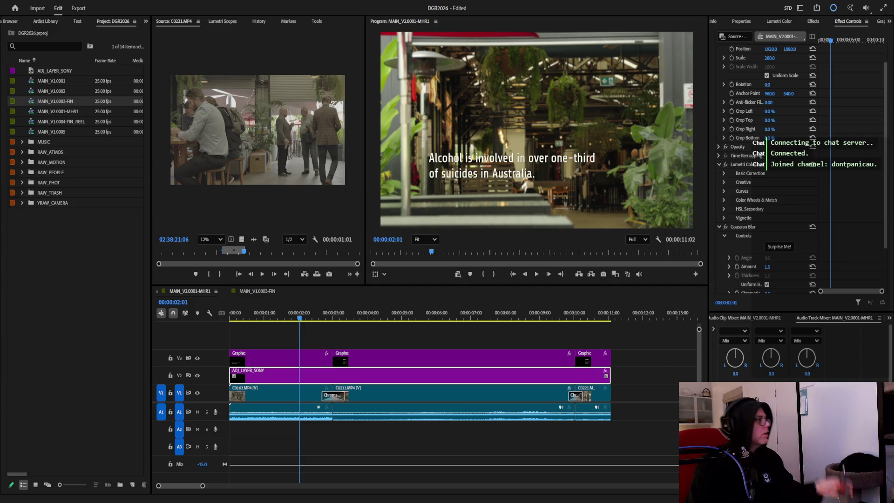
left_click(804, 22)
Search the effects for 'drift' then 'scale', then clear the search field.
left_click(748, 35)
type("drift")
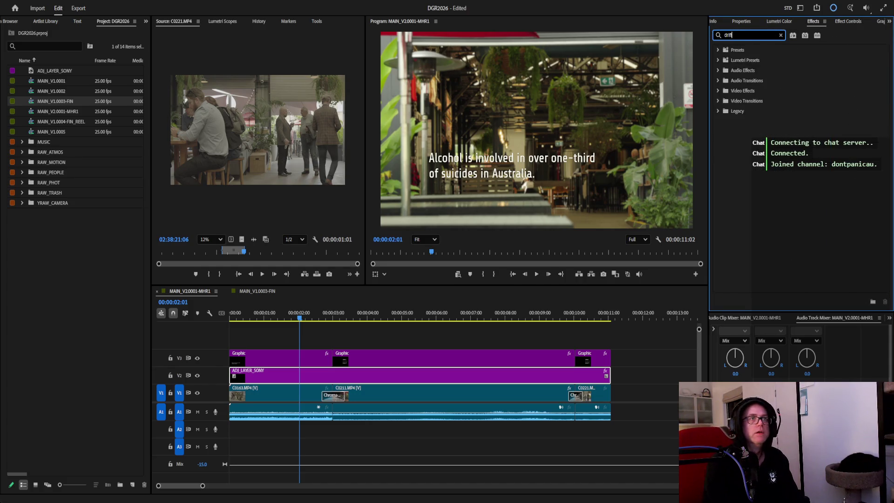
key("ctrl+a")
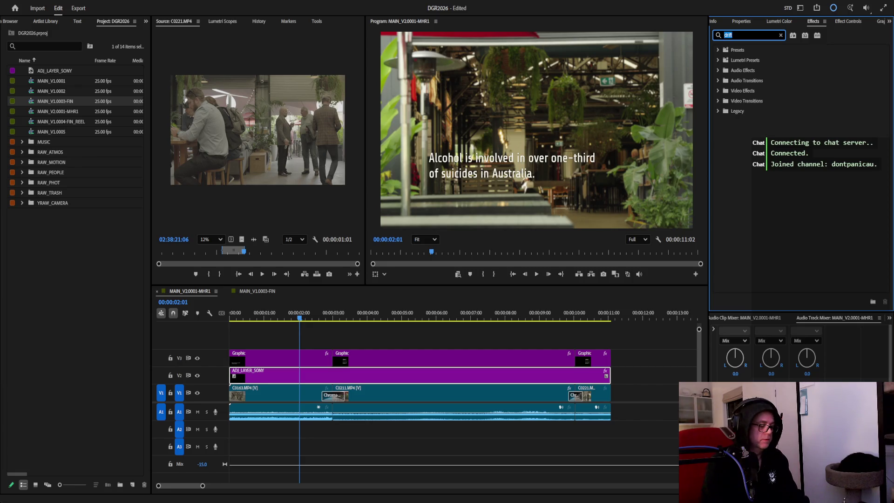
type("scale")
key("BackSpace")
key("BackSpace")
key("BackSpace")
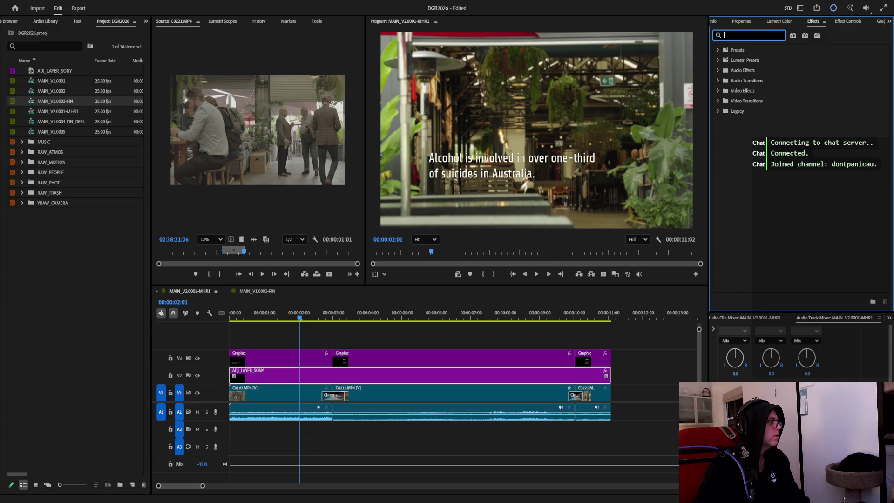
key("Escape")
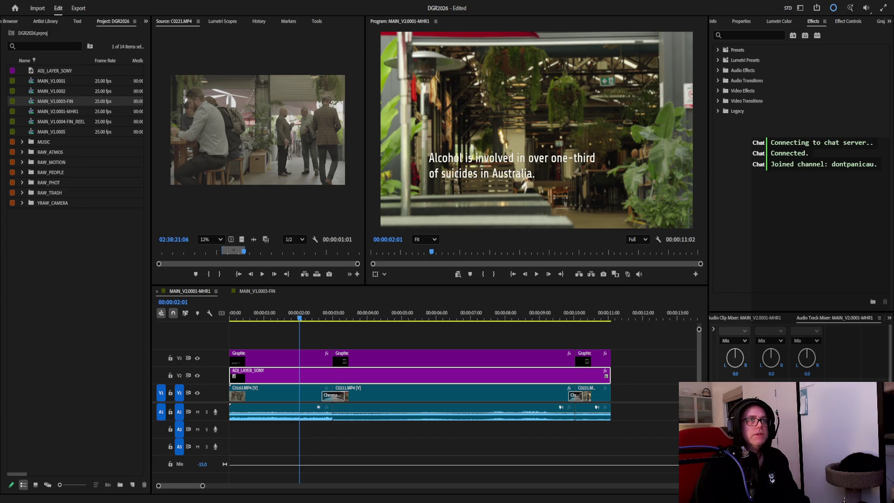
left_click(270, 358)
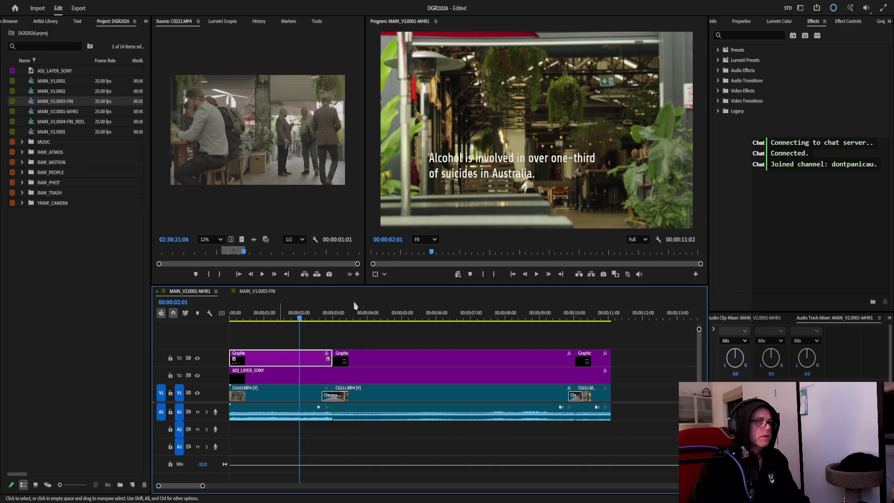
Show the first caption clip's Position and Scale settings and return to the sequence start.
left_click(838, 24)
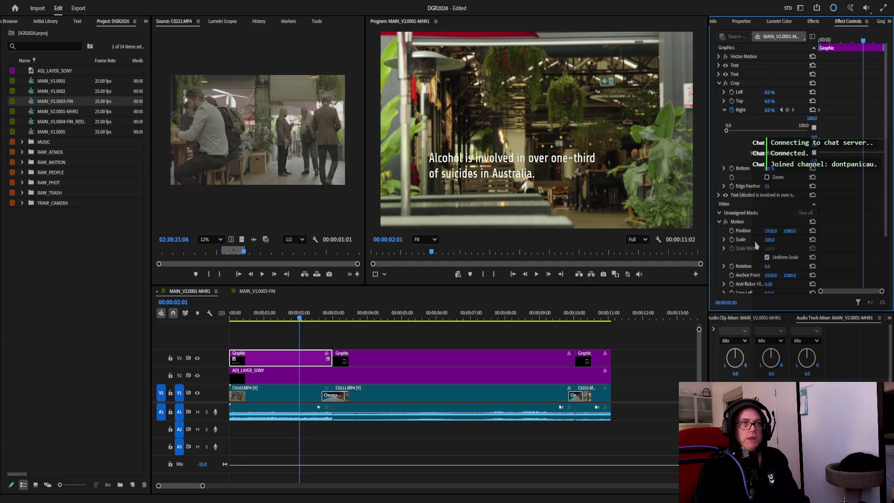
scroll(797, 250, "down", 2)
scroll(798, 249, "down", 2)
scroll(797, 249, "up", 2)
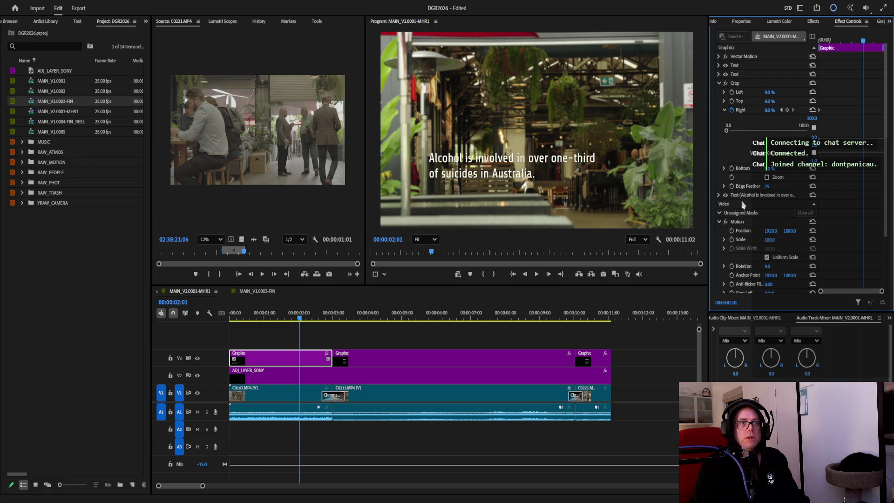
scroll(764, 198, "down", 1)
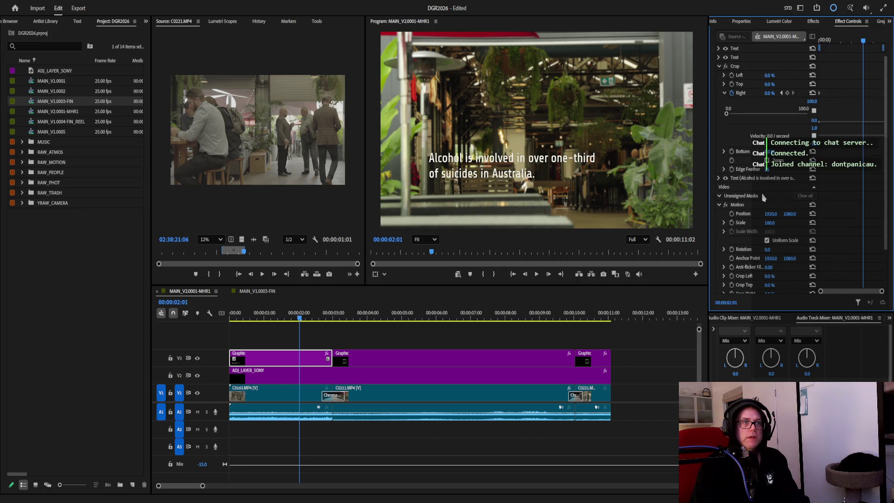
scroll(760, 177, "down", 2)
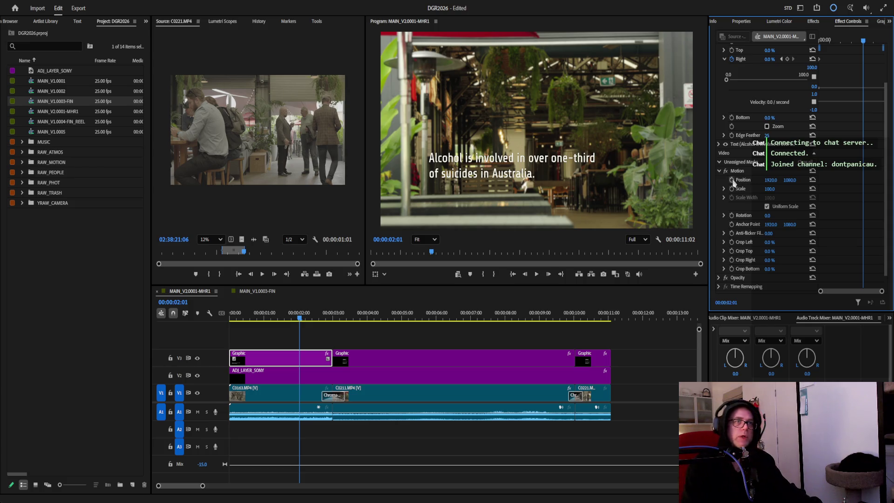
left_click(816, 44)
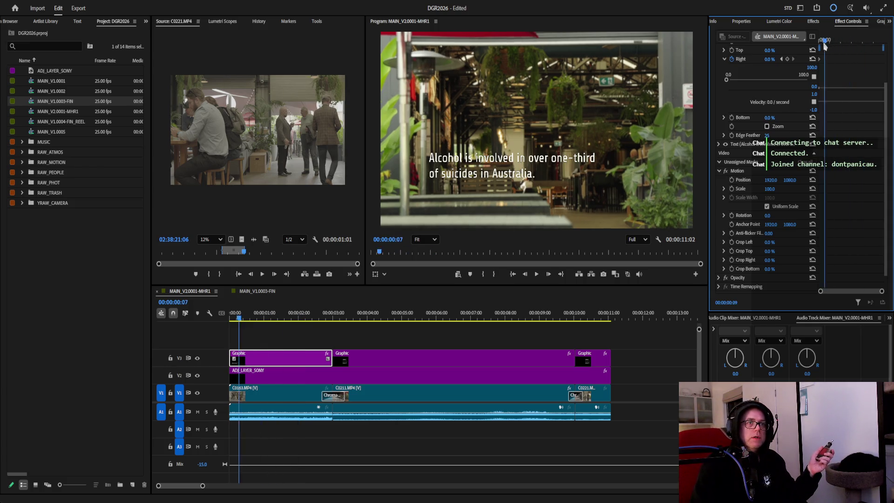
Add small Position keyframes at 00:00:00:22, 01:15, 02:07 and 02:16, nudging the caption down, up, right and back to centre.
left_click_drag(816, 43, 784, 51)
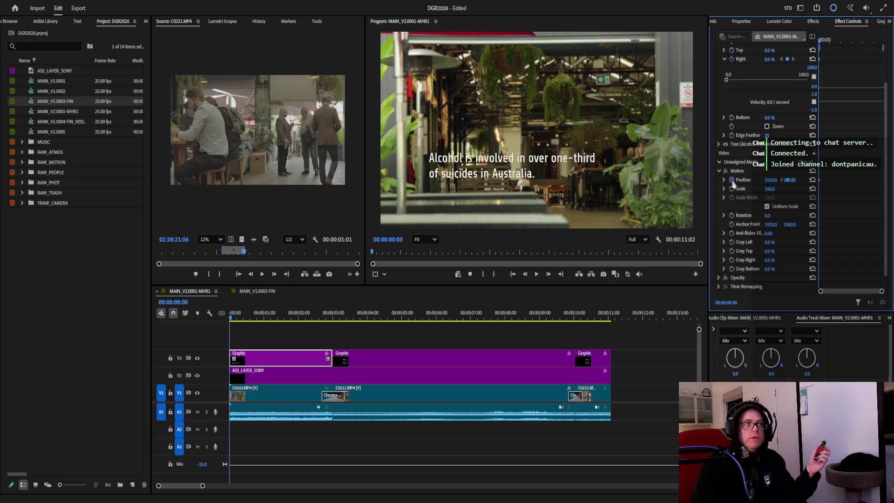
left_click_drag(821, 44, 838, 42)
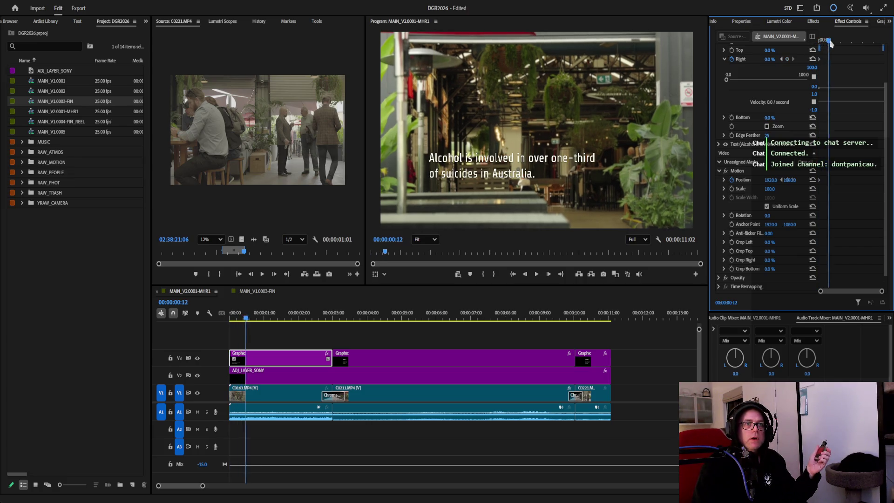
left_click_drag(790, 182, 795, 181)
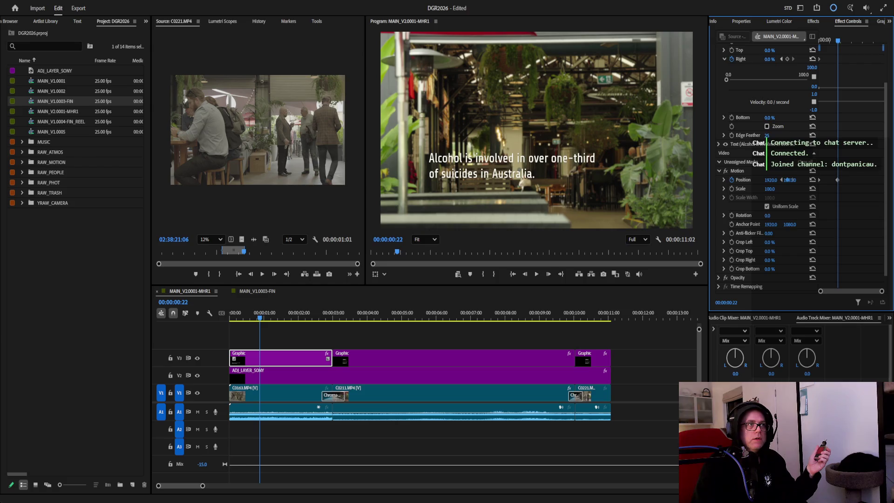
left_click_drag(841, 43, 855, 45)
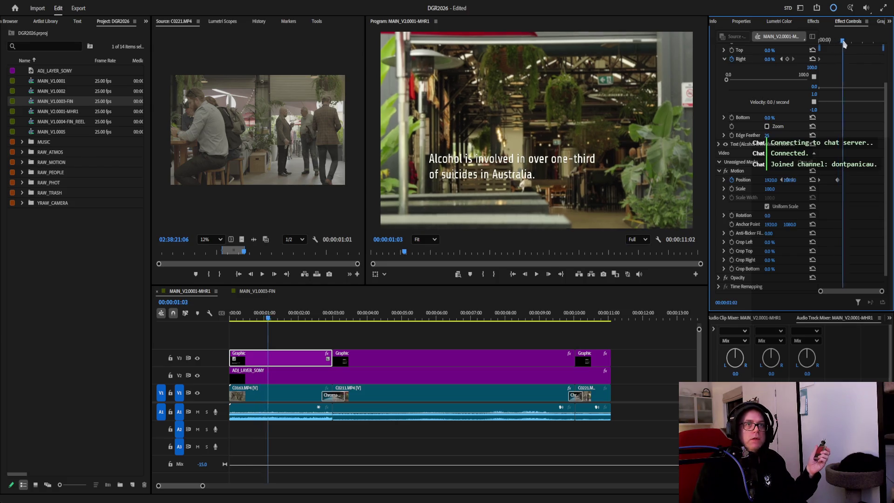
left_click_drag(789, 181, 792, 182)
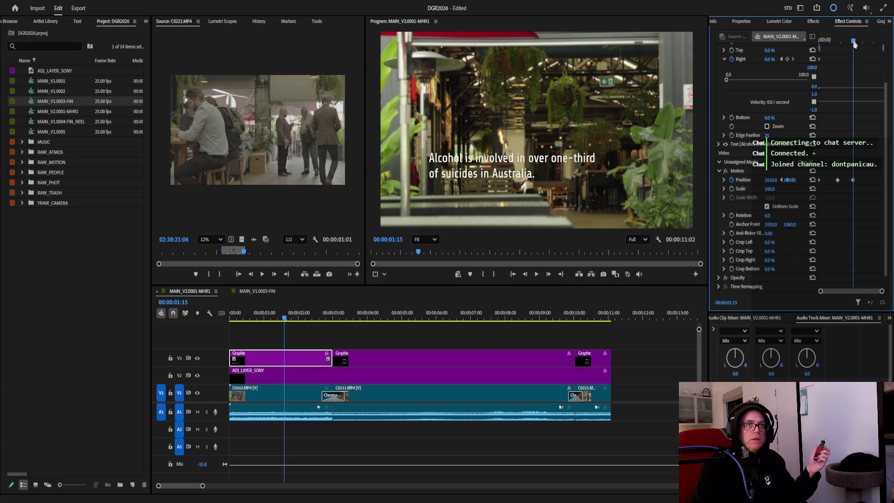
left_click_drag(854, 44, 868, 44)
left_click_drag(771, 180, 773, 181)
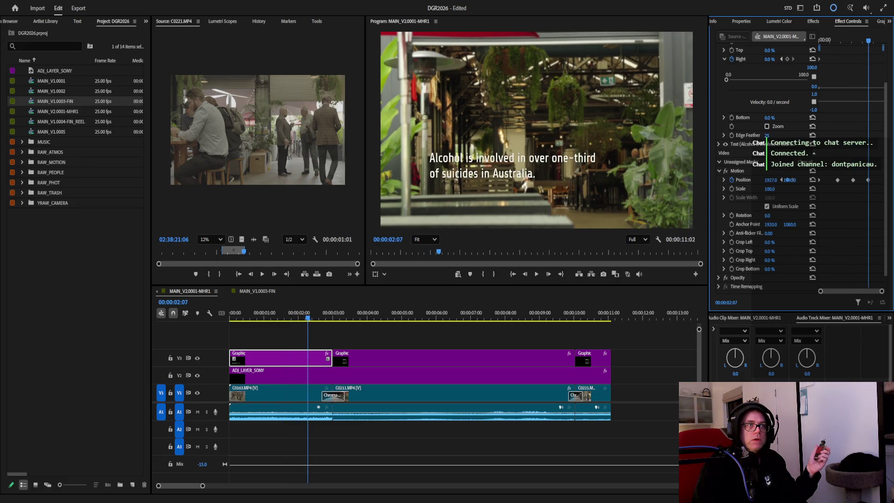
left_click_drag(871, 41, 877, 42)
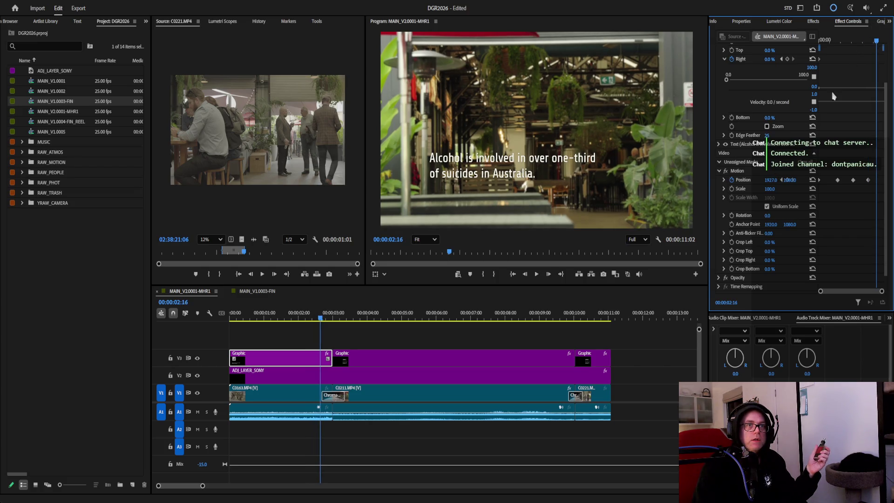
left_click_drag(789, 182, 786, 181)
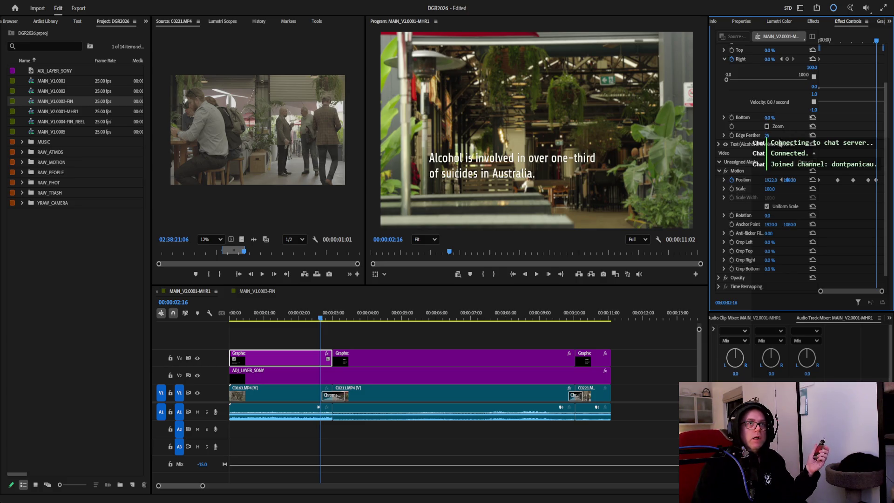
Add Scale keyframes of 101, 99 and 101 percent at 00:00:00:14, 02:00 and 02:20, with a slight right shift at 01:06.
left_click_drag(877, 42, 815, 142)
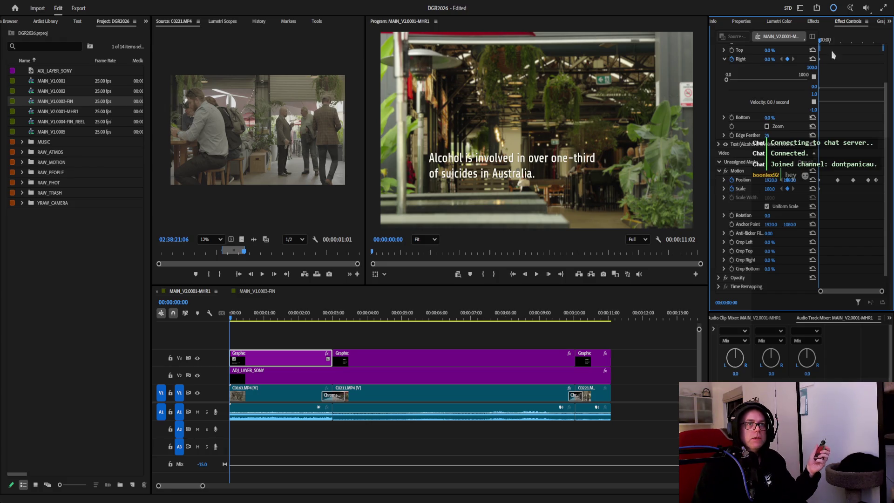
left_click(829, 42)
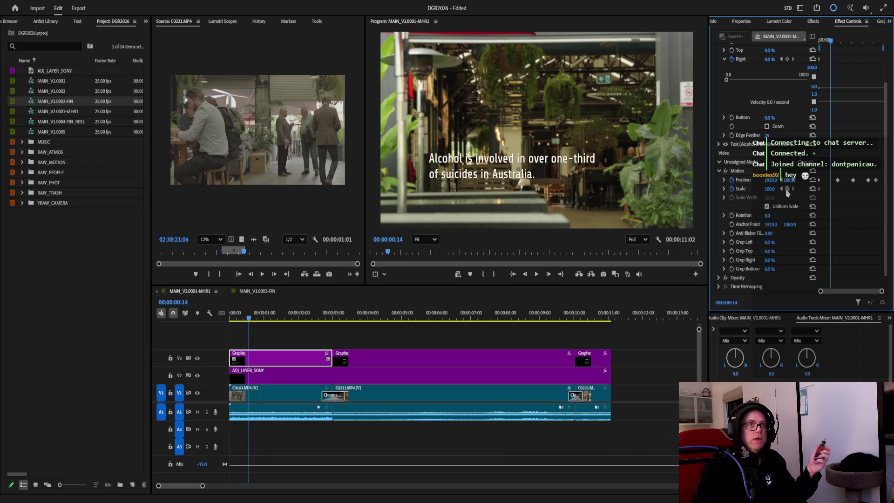
left_click_drag(771, 191, 786, 189)
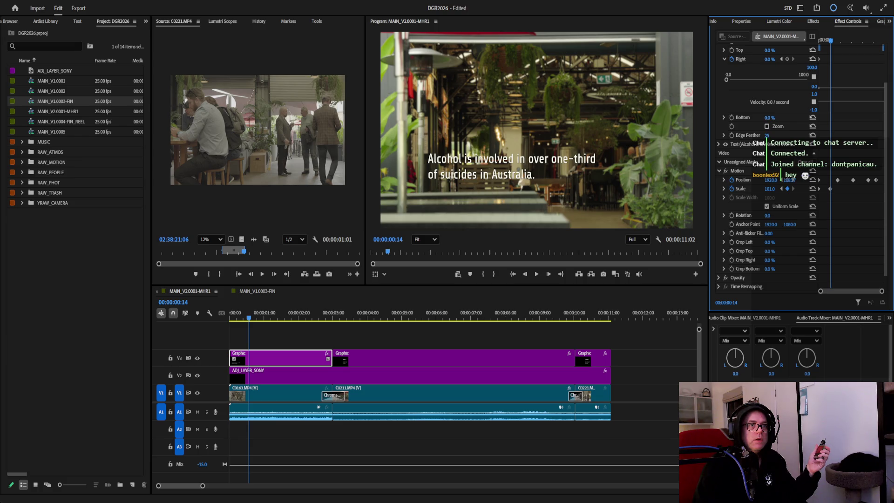
key("space")
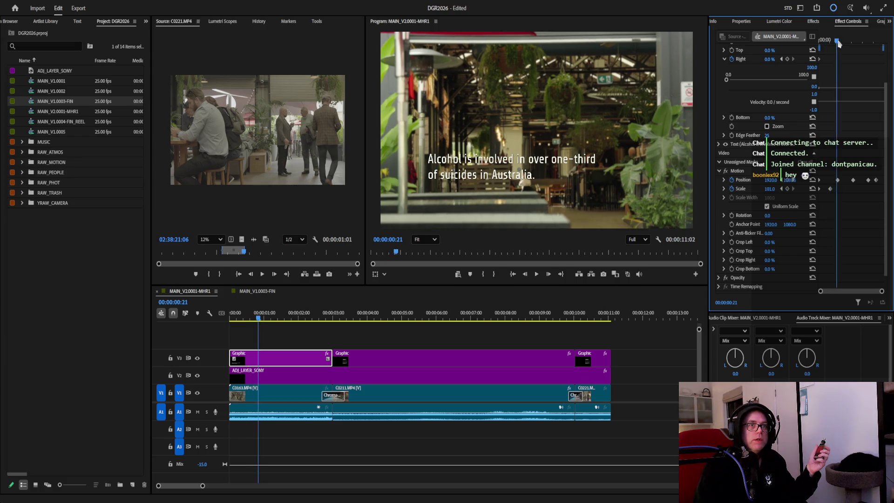
key("space")
left_click_drag(788, 180, 790, 179)
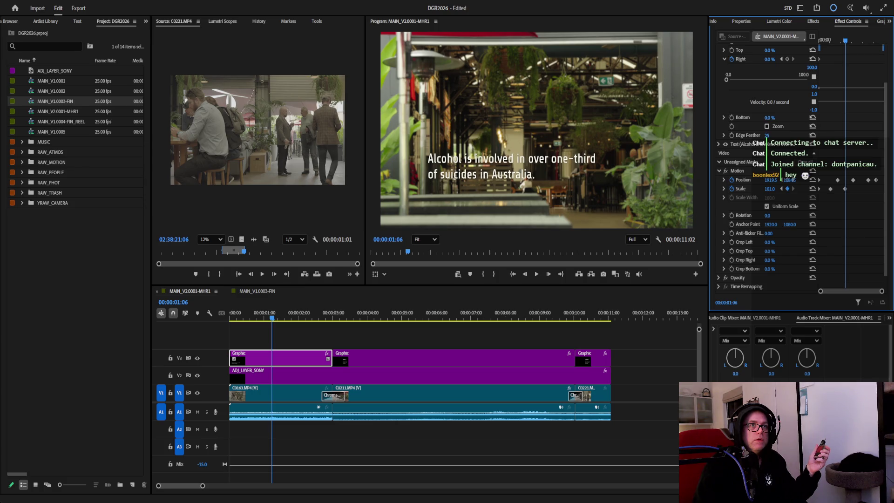
left_click_drag(847, 43, 863, 42)
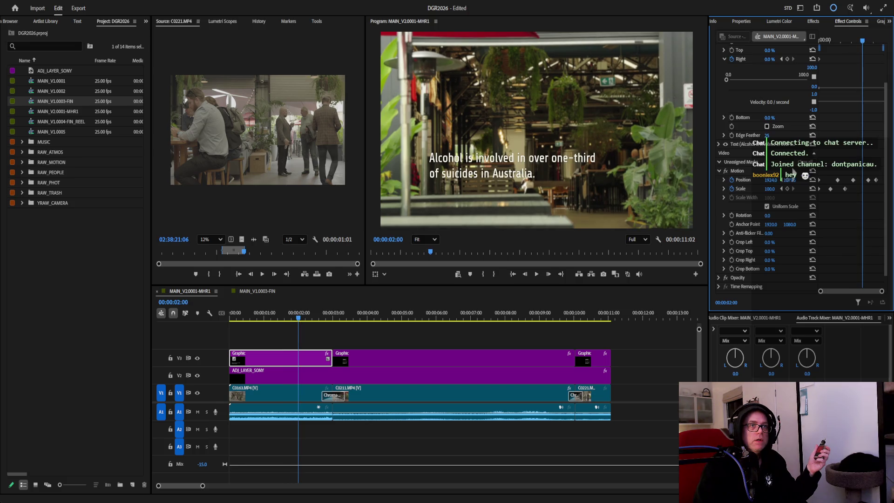
left_click_drag(772, 190, 770, 190)
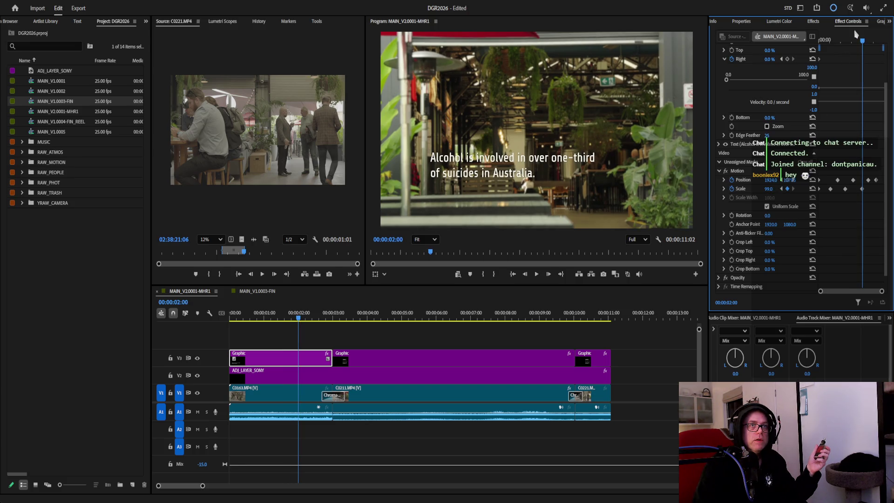
left_click_drag(864, 43, 881, 42)
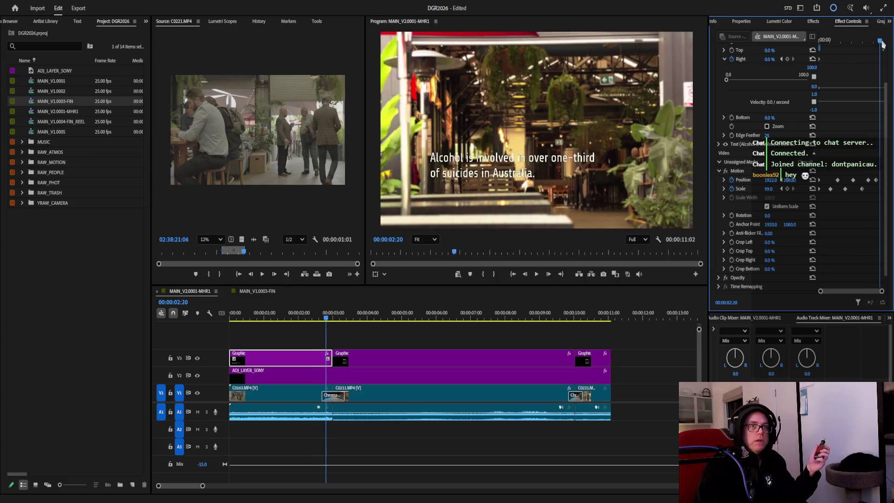
left_click_drag(769, 189, 771, 190)
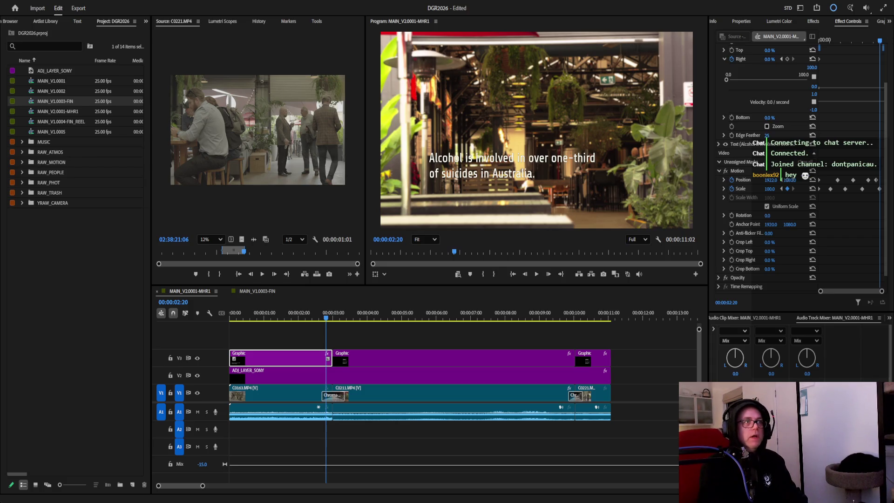
left_click(230, 318)
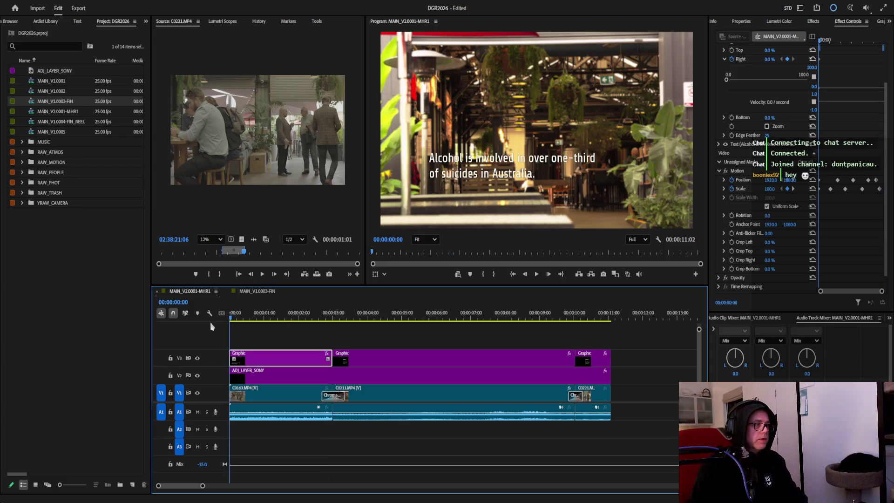
left_click(538, 277)
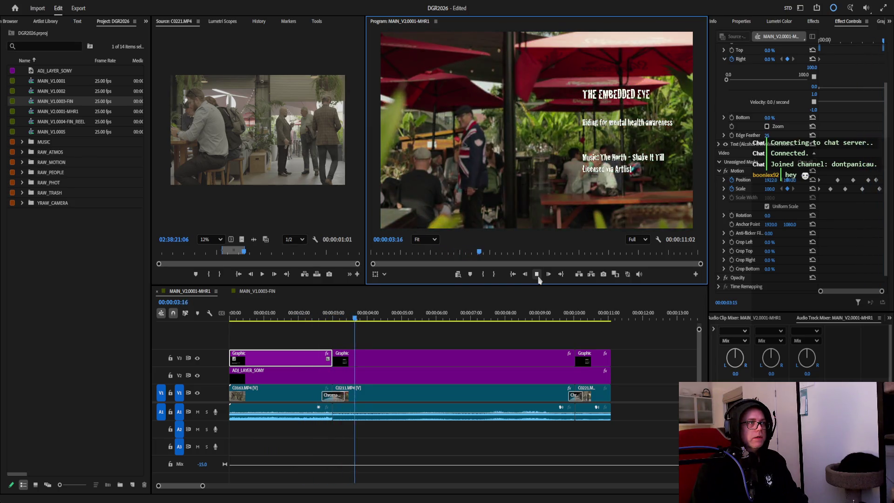
left_click(538, 278)
key("Home")
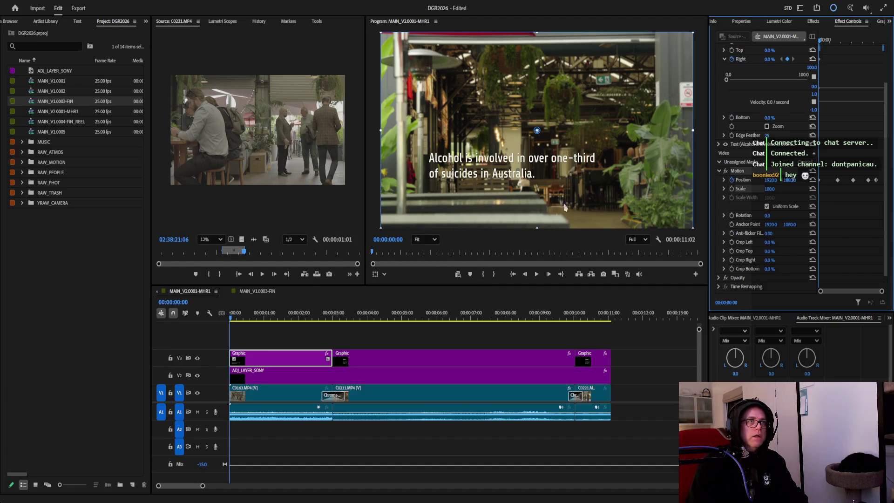
left_click(536, 275)
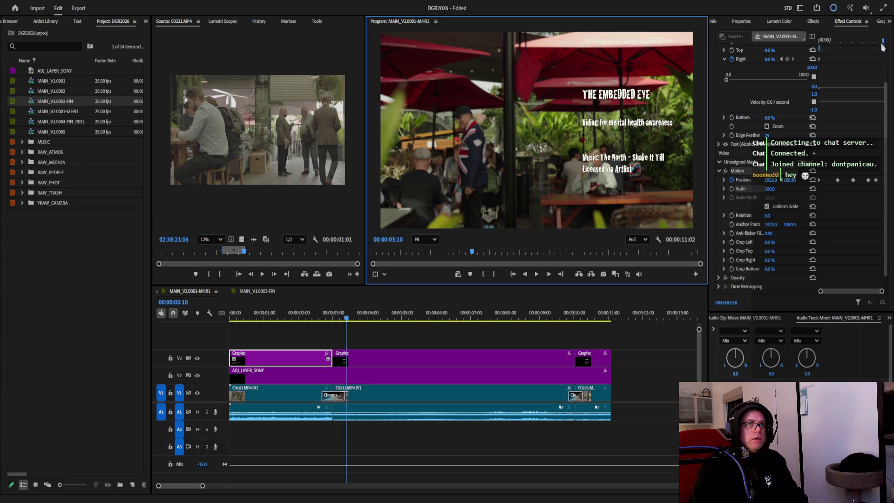
key("Home")
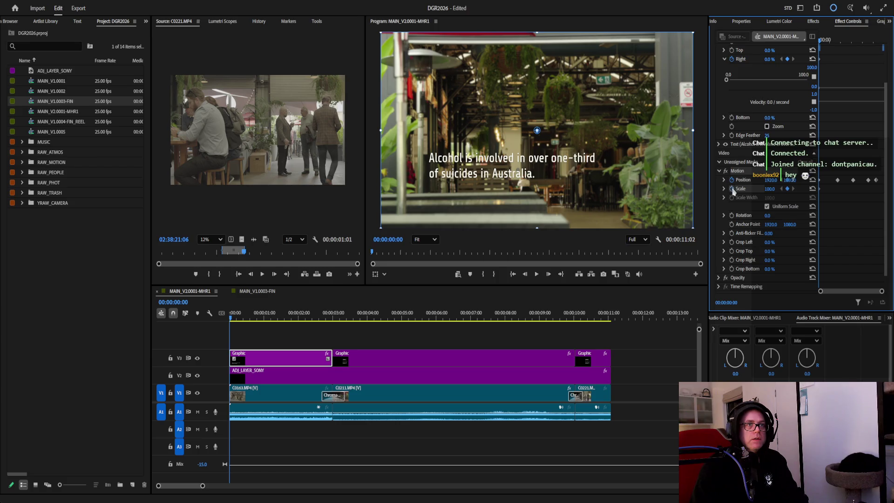
Set Scale keyframes of 100.5 at 00:00:00:14, 101 at 01:06 and 100 at 02:00.
left_click(776, 189)
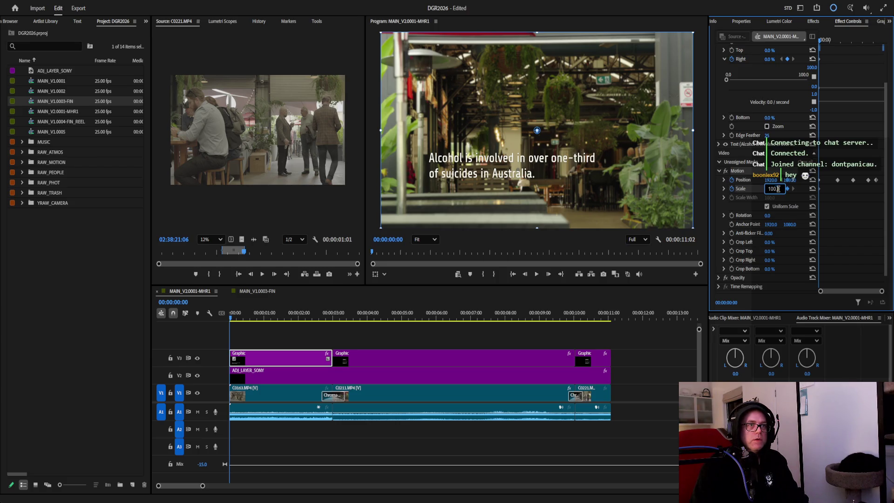
left_click(829, 41)
left_click(775, 189)
type("100.5")
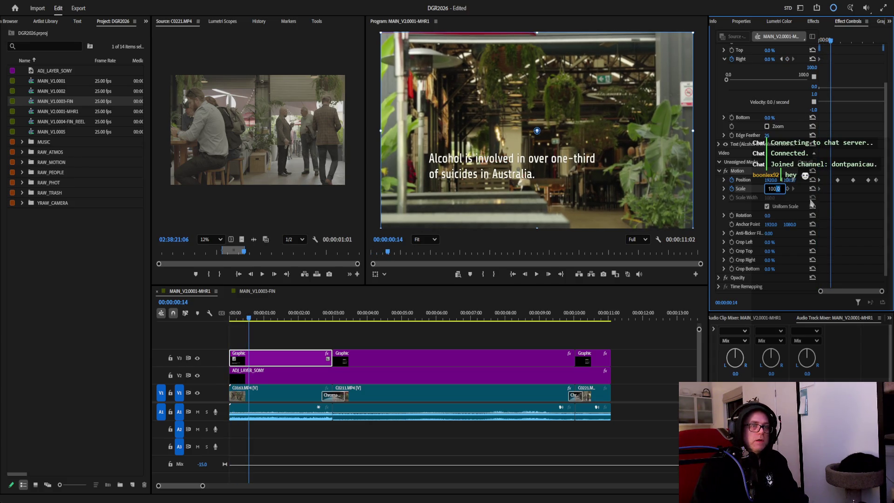
key("Return")
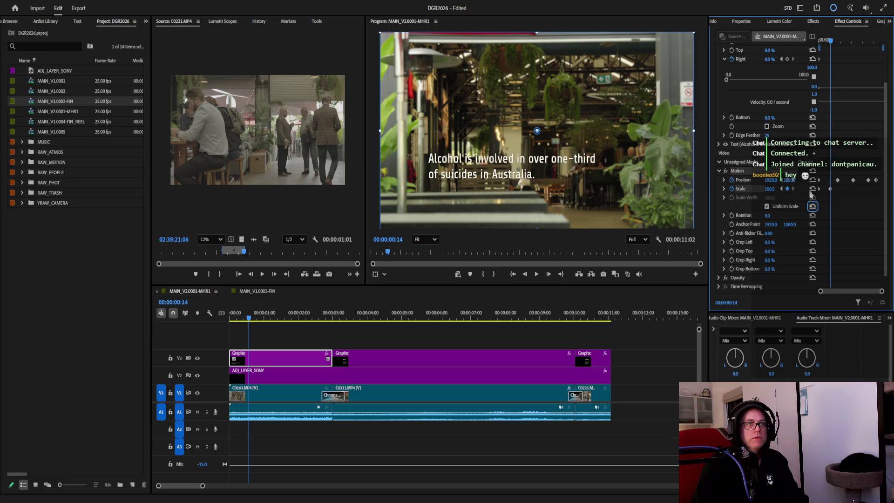
left_click_drag(833, 43, 848, 45)
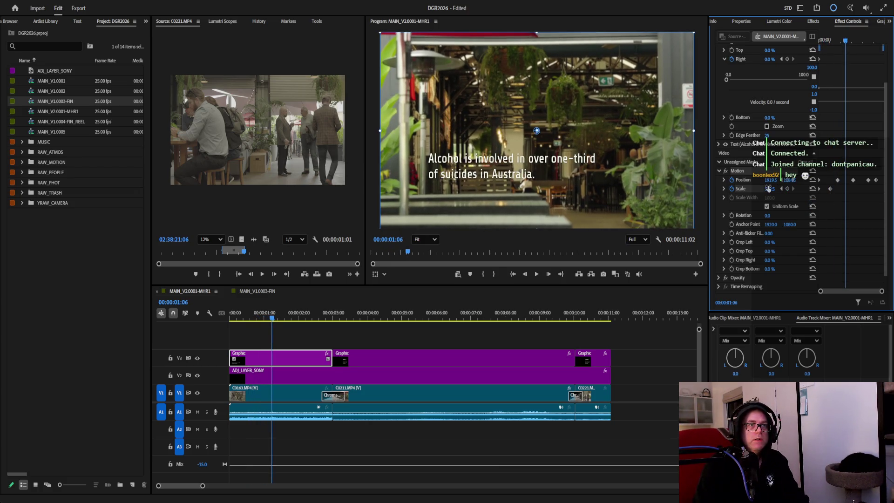
type("101")
key("Return")
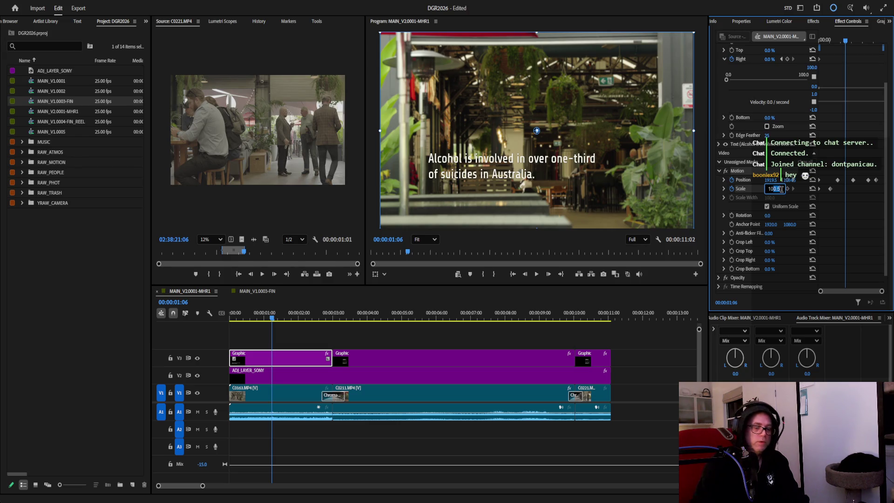
left_click_drag(847, 44, 863, 44)
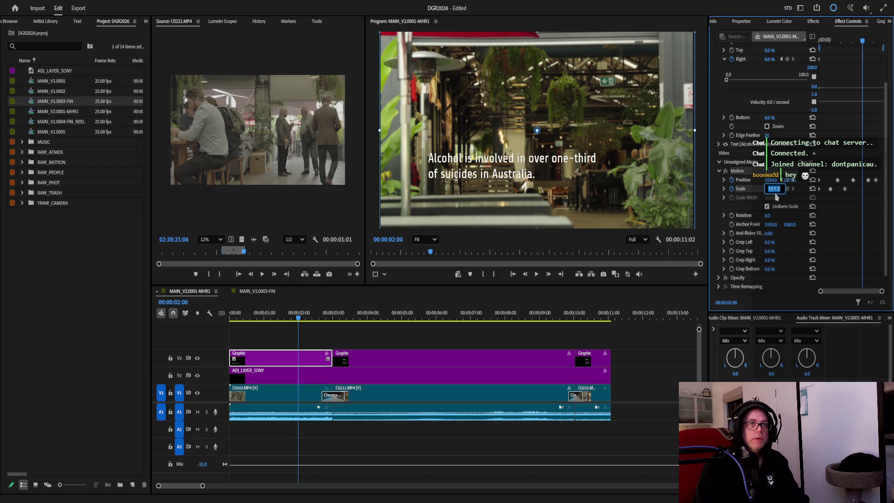
type("100")
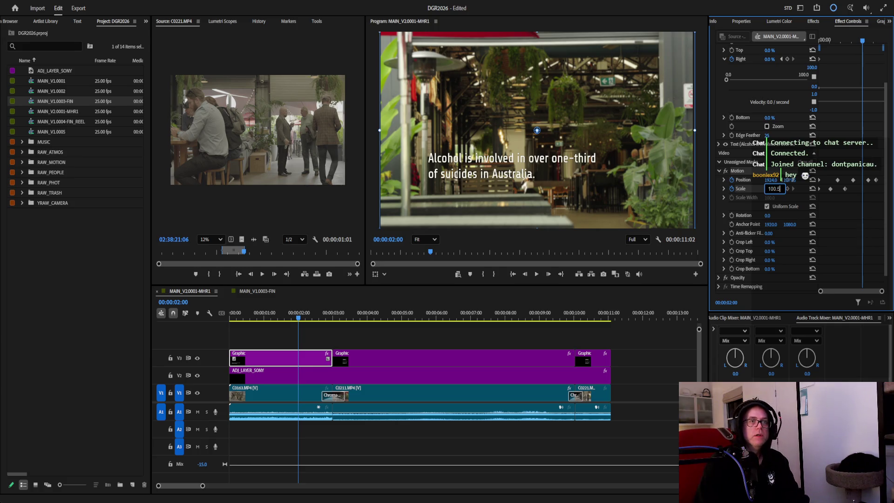
key("Return")
Add another Scale keyframe near 00:00:02:20 and play the sequence from the start.
left_click_drag(861, 44, 882, 46)
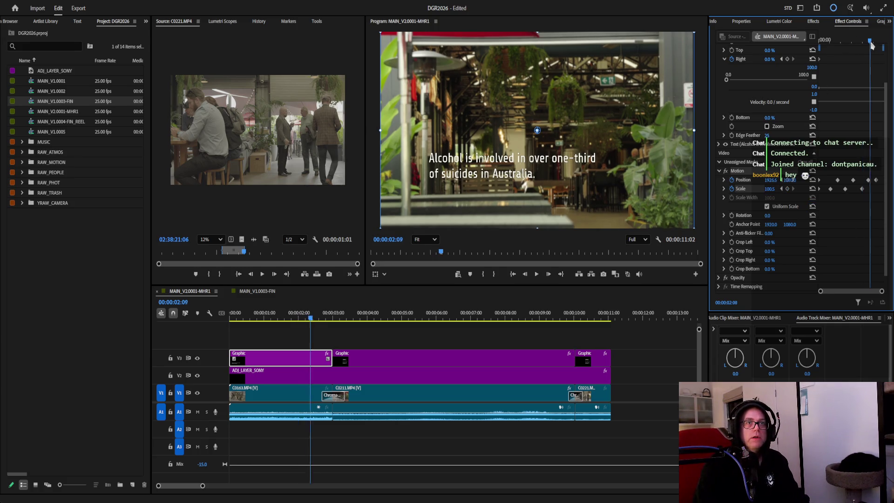
left_click(771, 189)
key("Return")
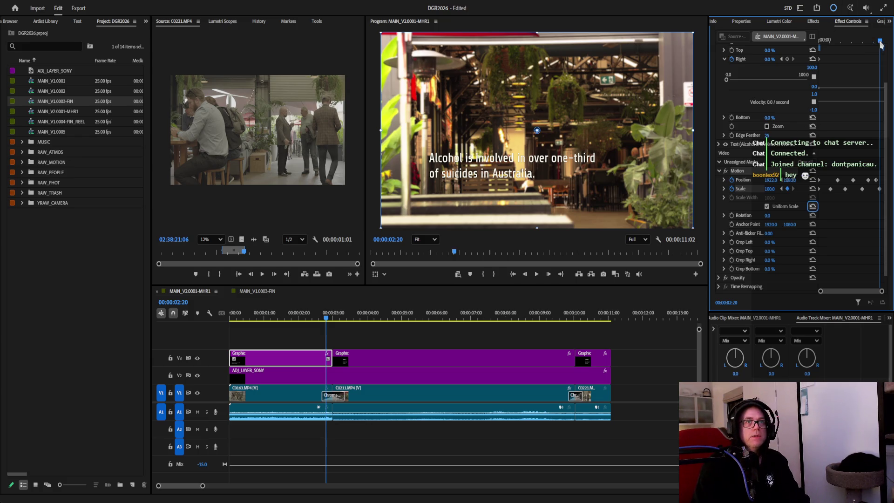
left_click(536, 274)
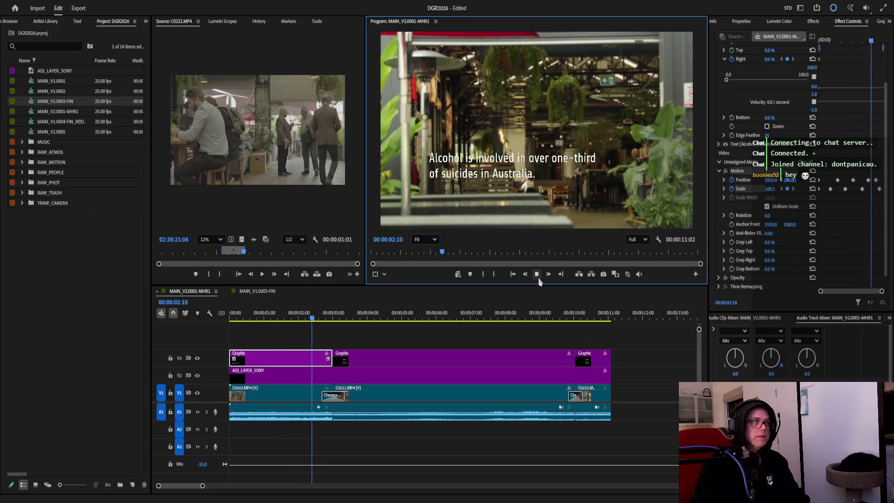
Stop playback during the second shot and return to the first frame.
left_click(483, 255)
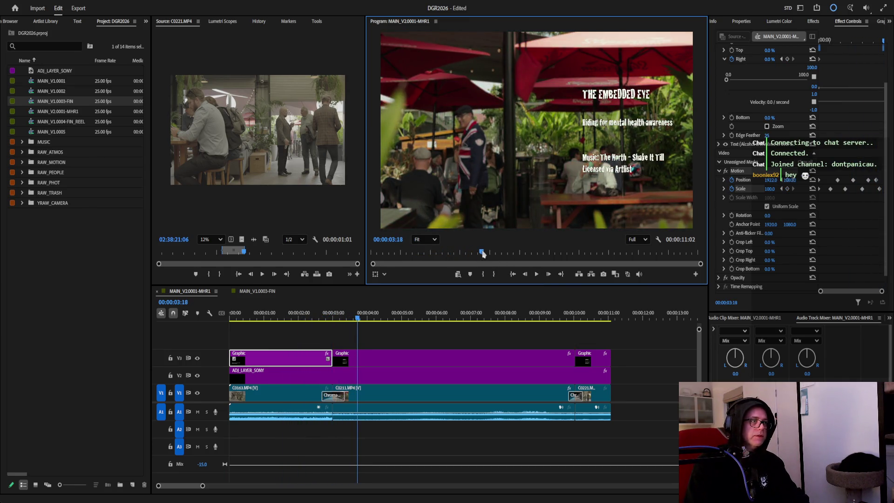
key("Home")
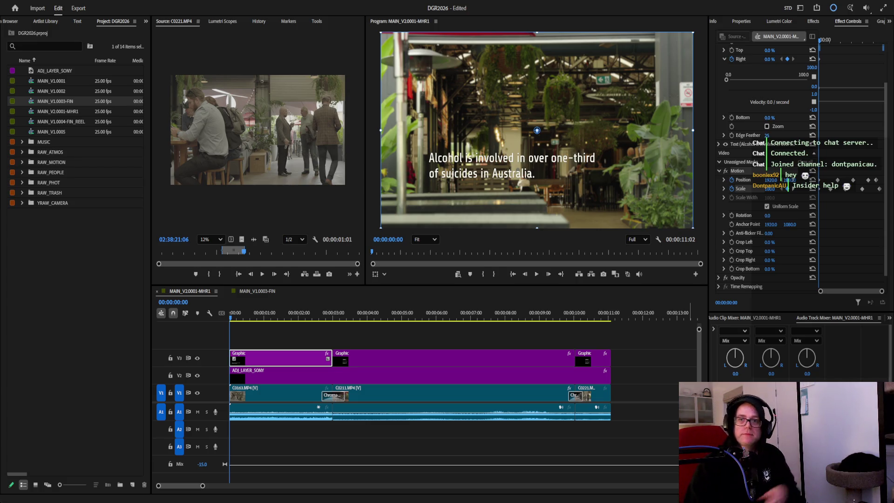
scroll(321, 105, "down", 1)
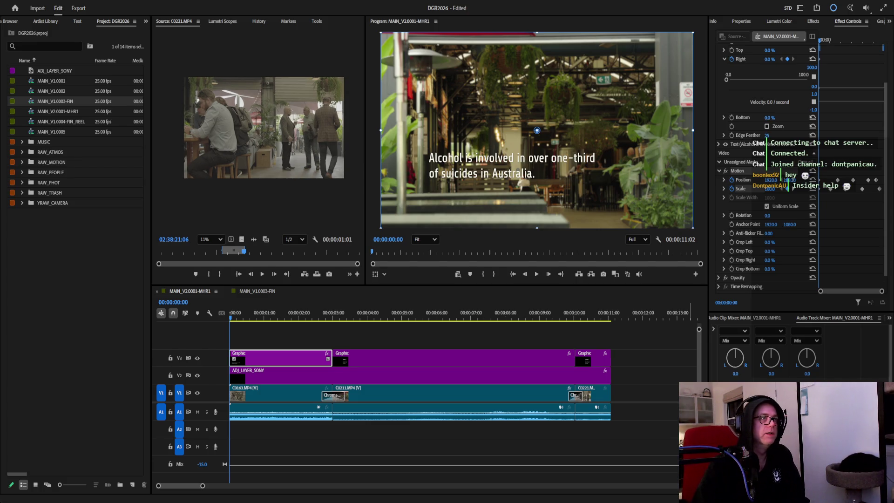
scroll(268, 127, "up", 1)
scroll(267, 128, "up", 1)
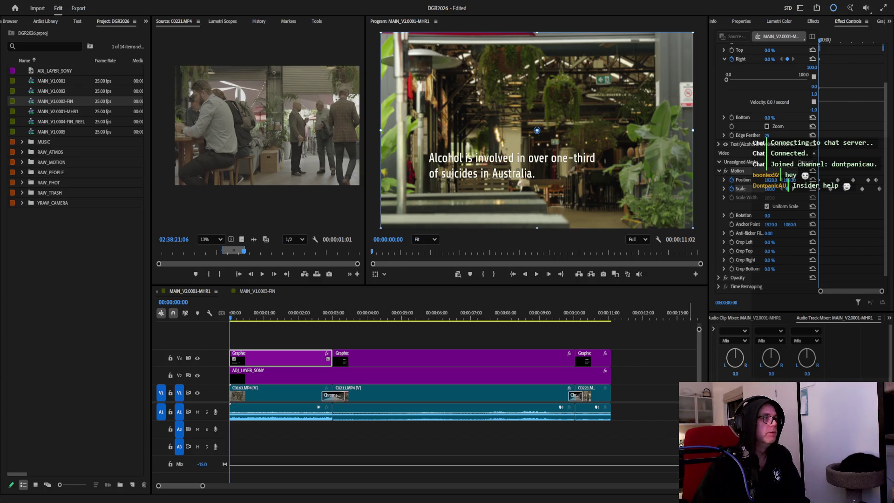
Focus the Source monitor and expand the RAW_ATMOS bin in the Project panel.
left_click(252, 127)
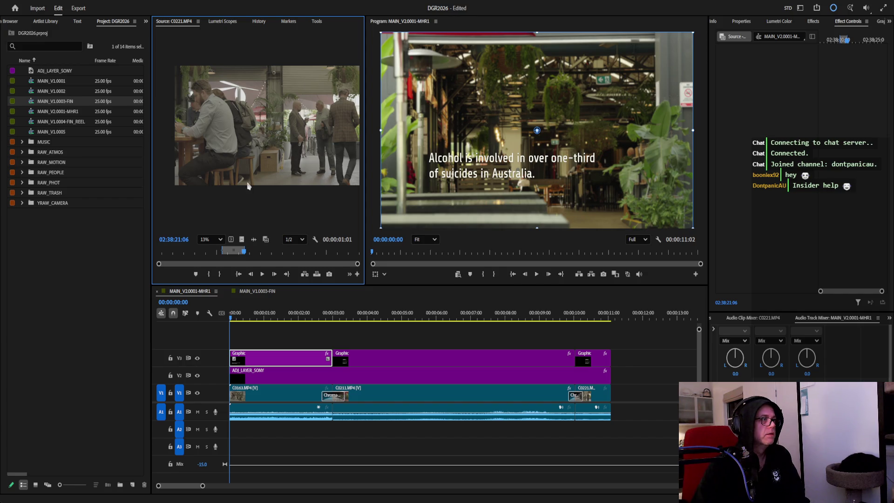
left_click(30, 151)
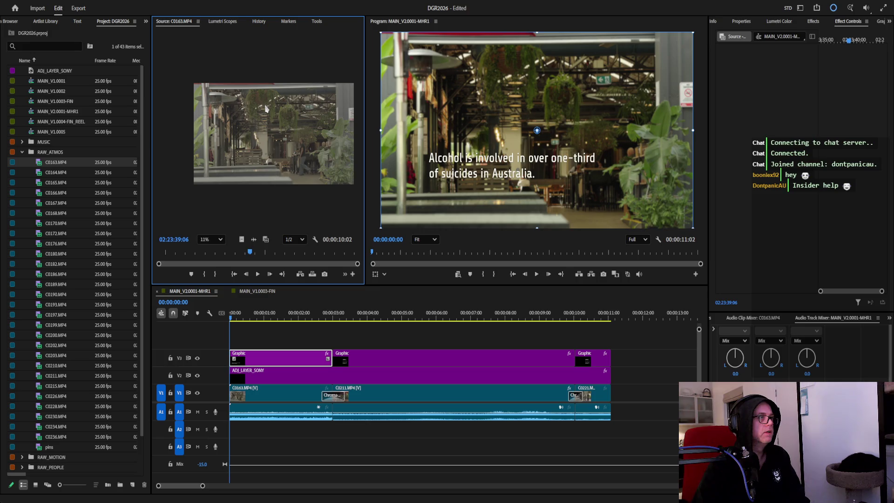
scroll(348, 139, "up", 1)
scroll(348, 139, "up", 1)
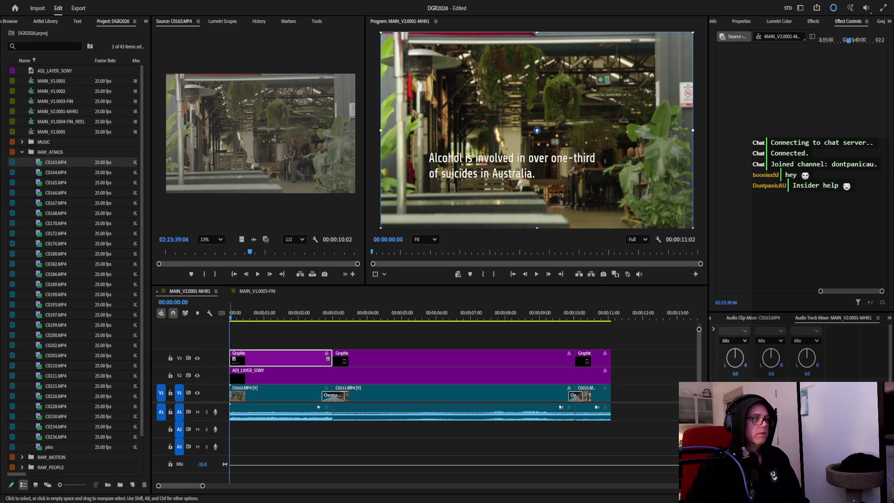
Move to THE EMBEDDED EYE title shot at 00:00:04:06 and select the second graphic clip.
left_click(232, 319)
left_click_drag(232, 320, 376, 320)
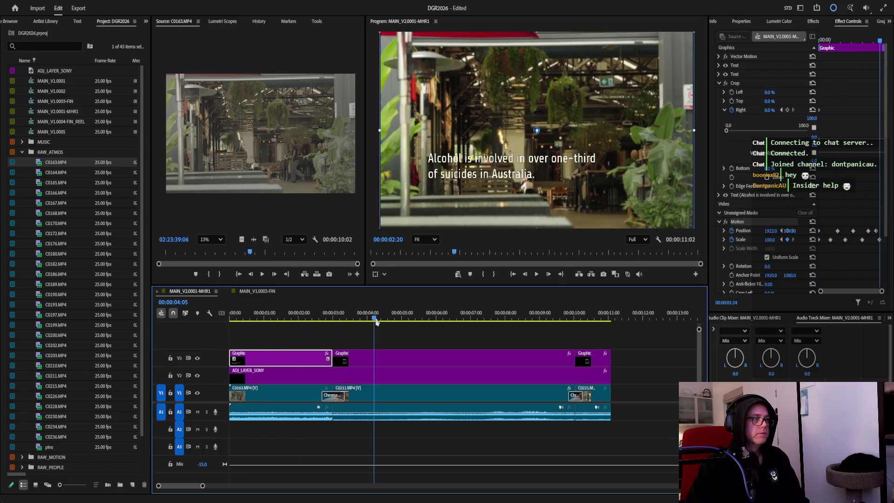
left_click(407, 362)
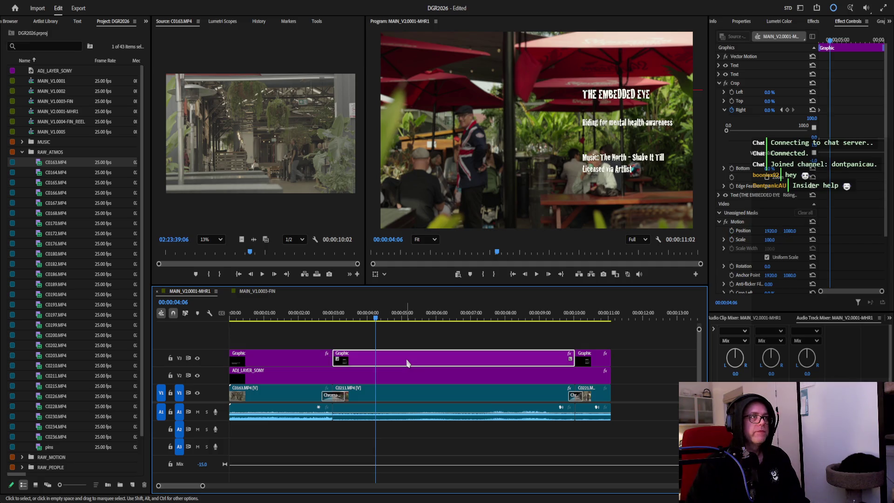
Show the graphic's Properties panel and select its title text layer.
left_click(814, 22)
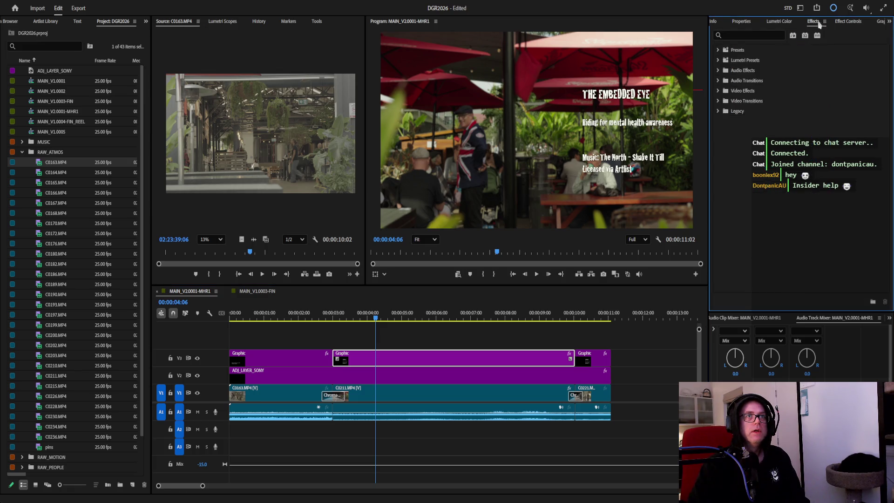
left_click(854, 23)
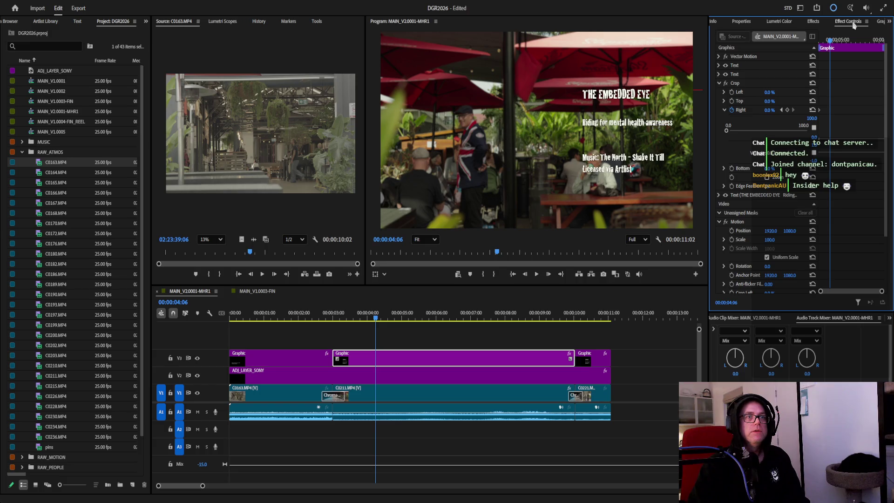
left_click(741, 21)
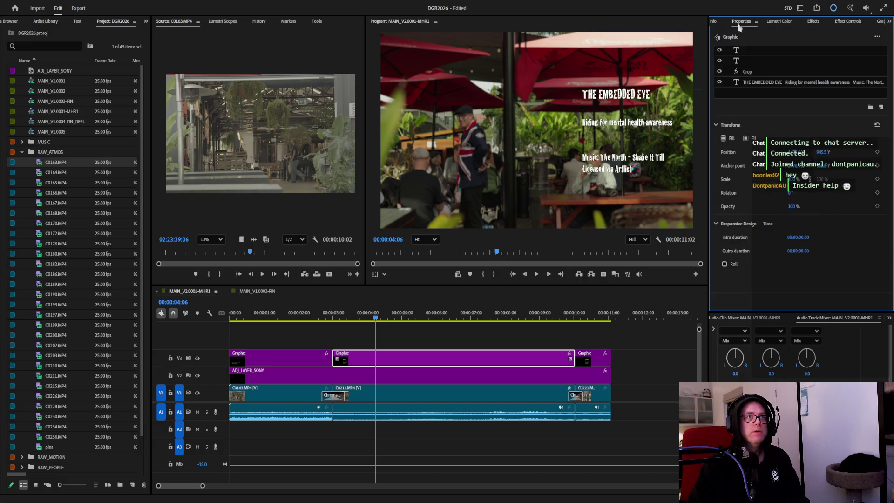
left_click(773, 83)
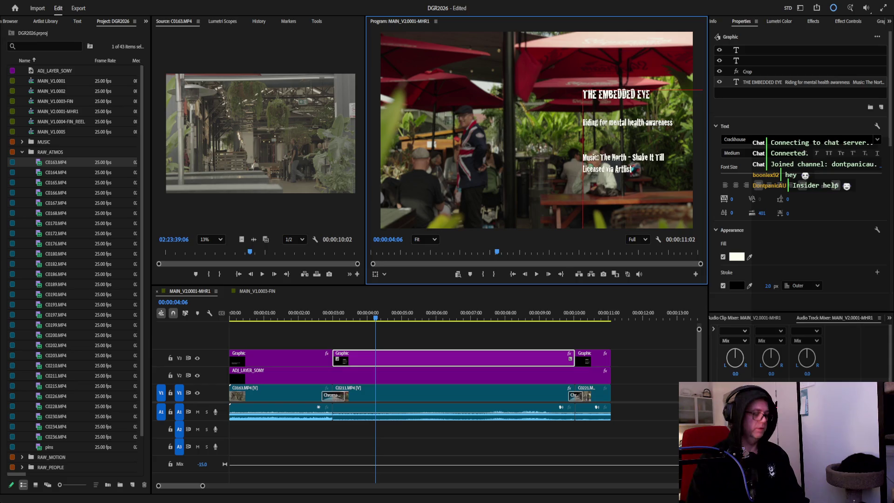
Move the title block to the upper left and set its font to Share Tech.
left_click_drag(655, 100, 508, 65)
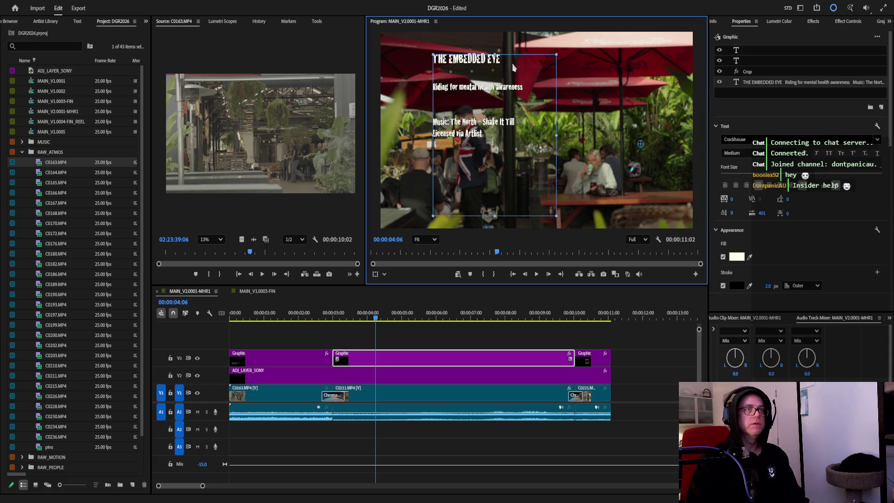
left_click(734, 140)
type("share")
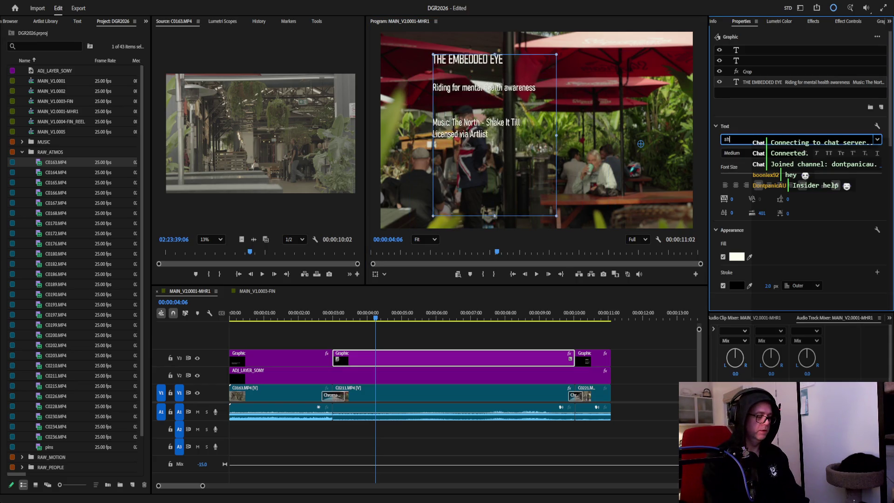
key("Return")
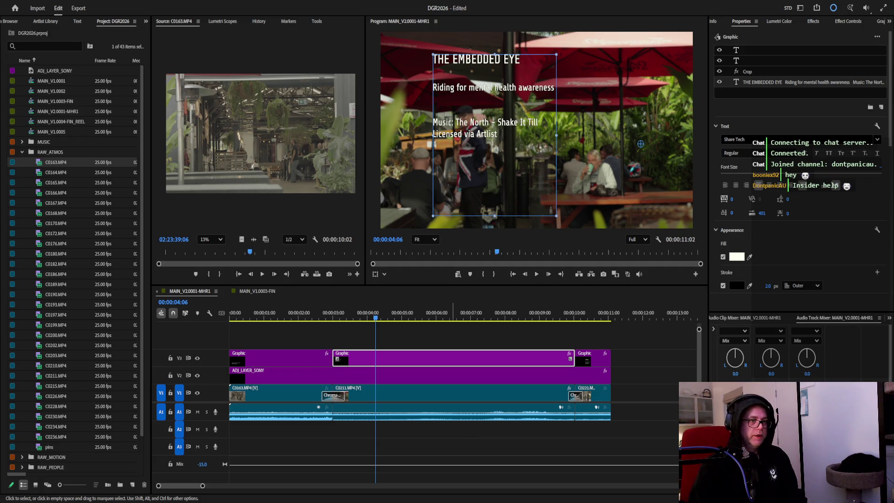
left_click(791, 105)
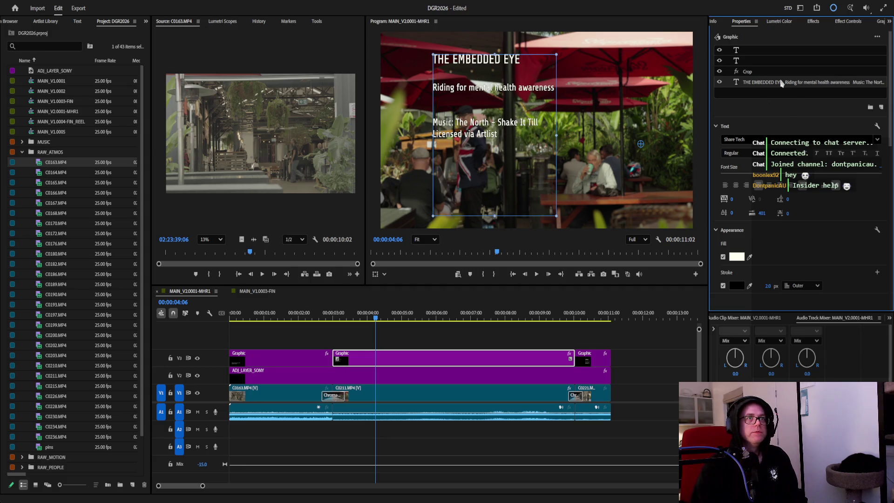
Replace the title with the pasted long-term alcohol paragraph and lower its font size to 108.
double_click(474, 95)
type("Long-term alcohol consumption is strongly linked to higher rates of depression, self-harm, and suicide. During emotional crises, alcohol significantly increases impulsive decision-making and reduces the likelihood of intervention.")
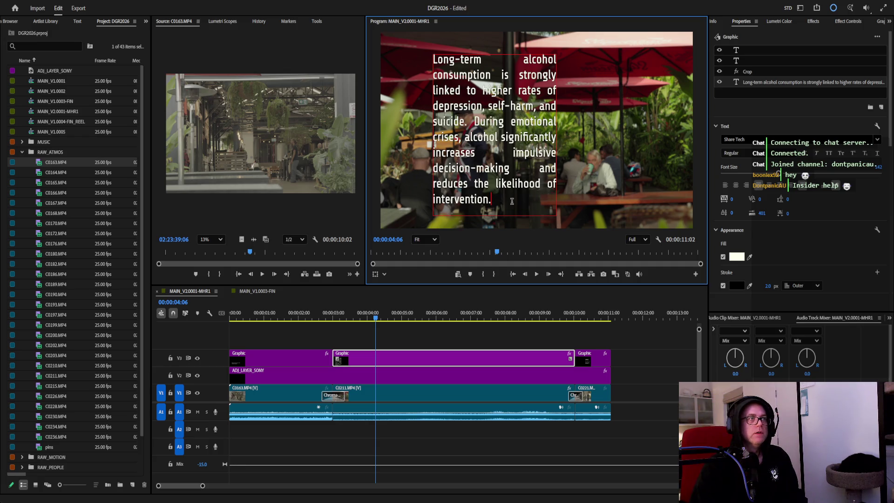
left_click_drag(512, 201, 392, 46)
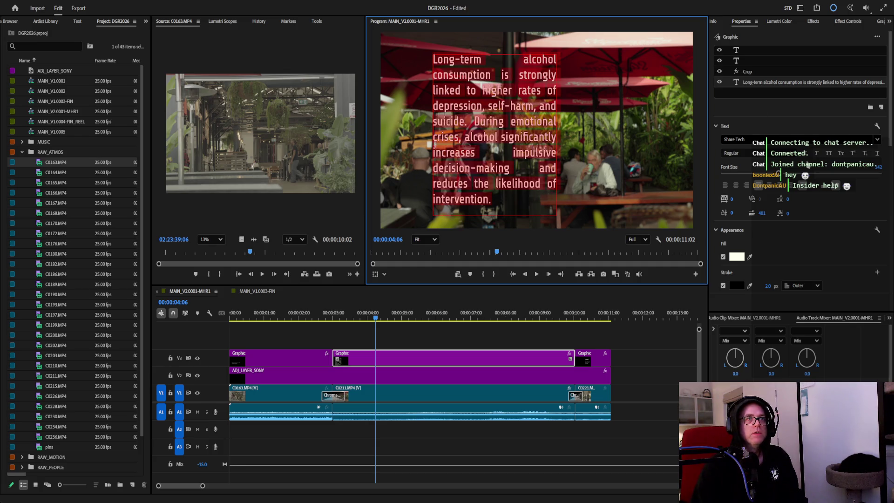
left_click_drag(787, 175, 769, 175)
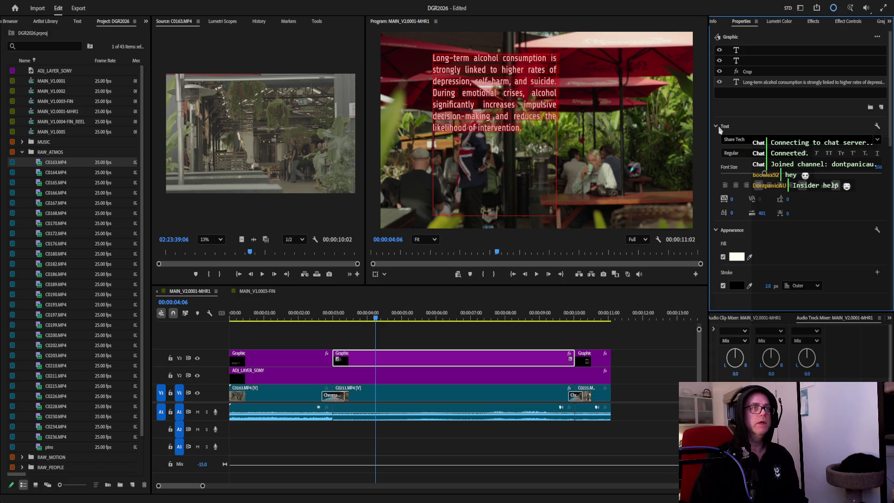
key("Escape")
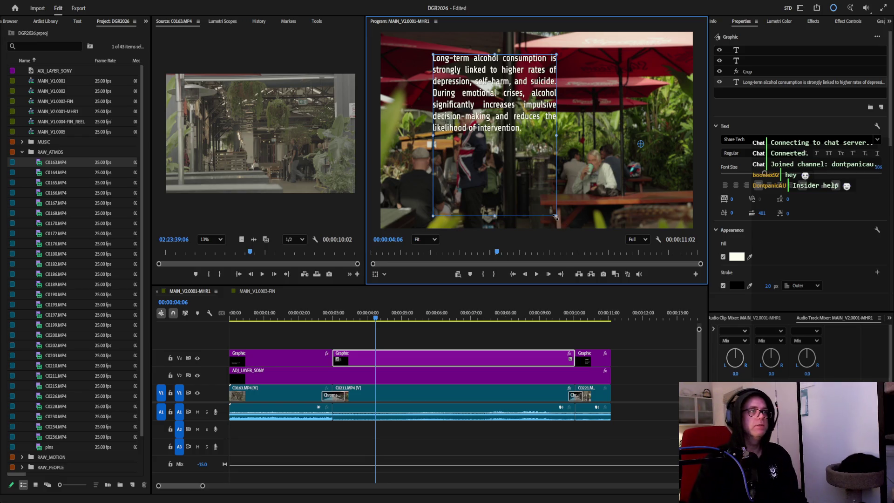
Make the paragraph box wider and shorter and move it to the frame's upper right.
mouse_move(555, 217)
left_mouse_down()
mouse_move(589, 172)
mouse_move(523, 189)
mouse_move(546, 201)
left_mouse_up()
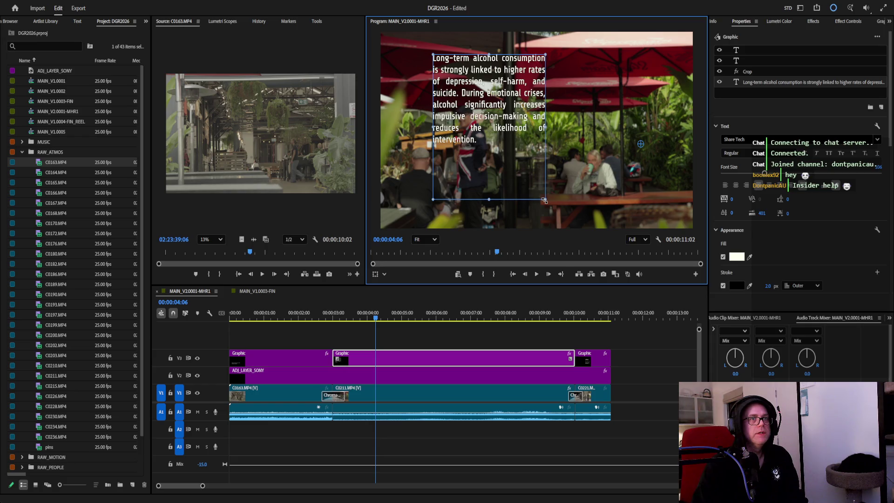
left_click_drag(544, 200, 547, 201)
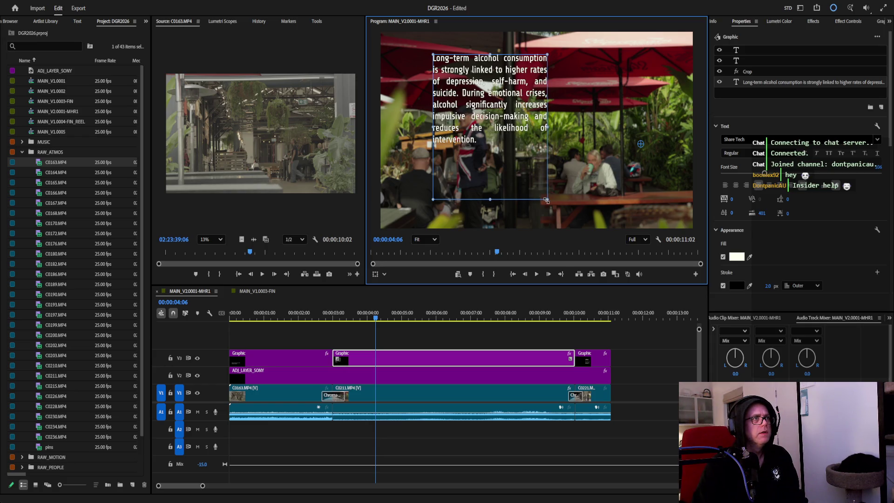
mouse_move(490, 86)
left_mouse_down()
mouse_move(527, 161)
mouse_move(459, 143)
mouse_move(461, 82)
left_mouse_up()
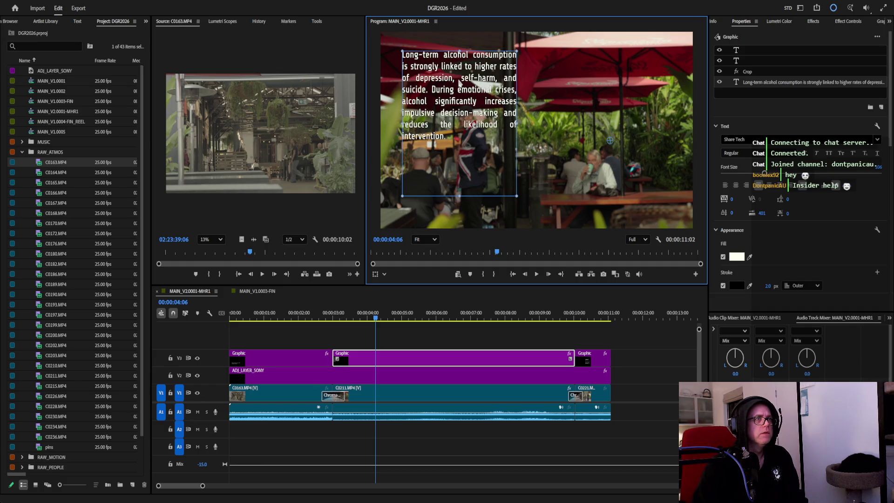
left_click_drag(460, 83, 596, 82)
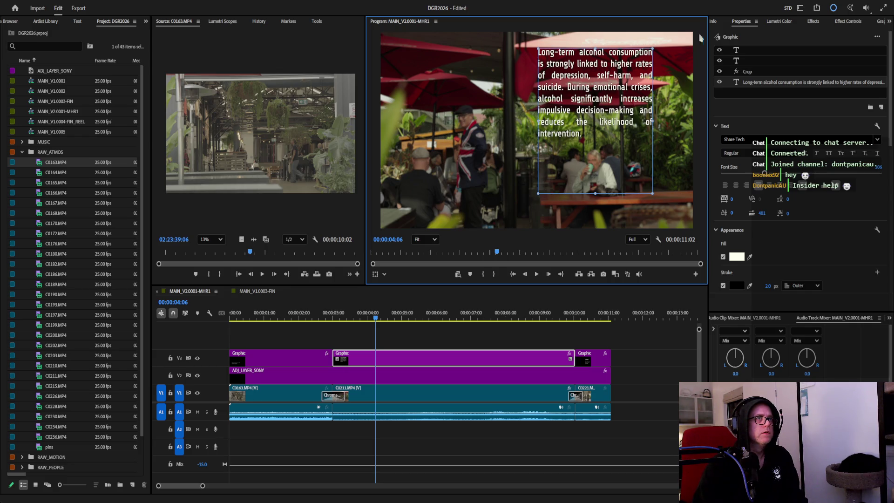
left_click(715, 37)
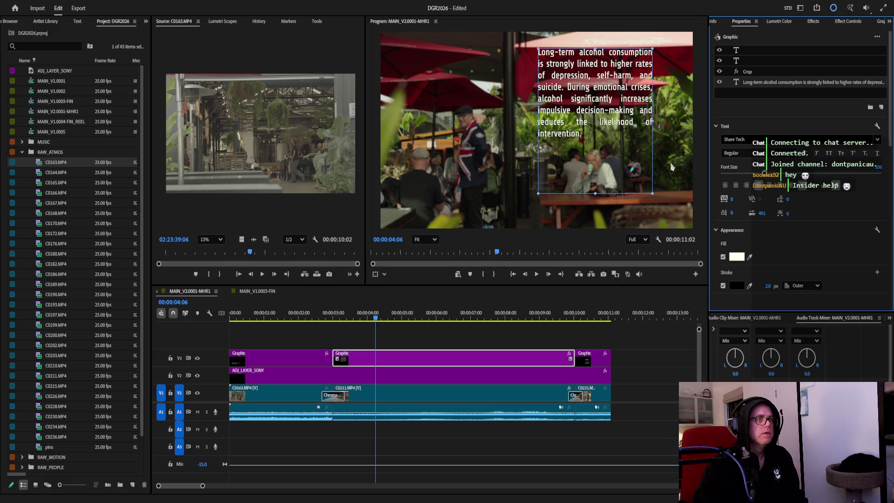
Scrub to the paragraph caption at 00:00:03:06 and enlarge its font size.
left_click(681, 280)
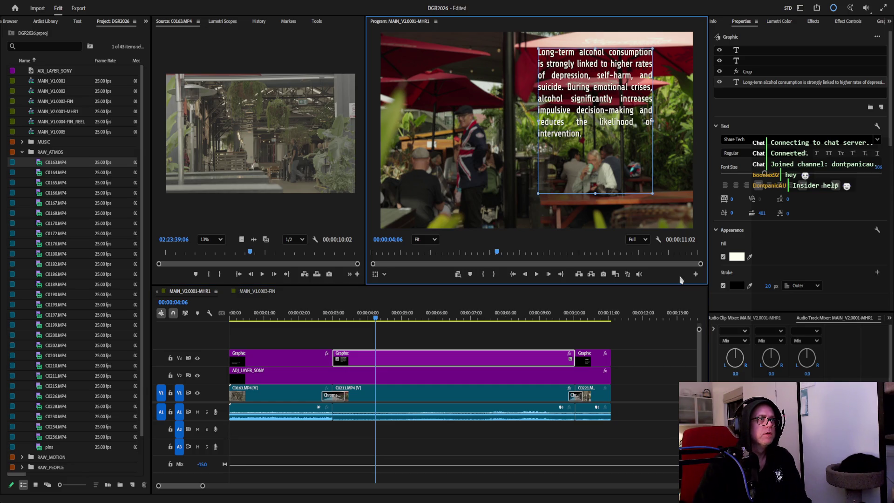
left_click(487, 253)
mouse_move(486, 254)
left_mouse_down()
mouse_move(601, 253)
mouse_move(538, 258)
left_mouse_up()
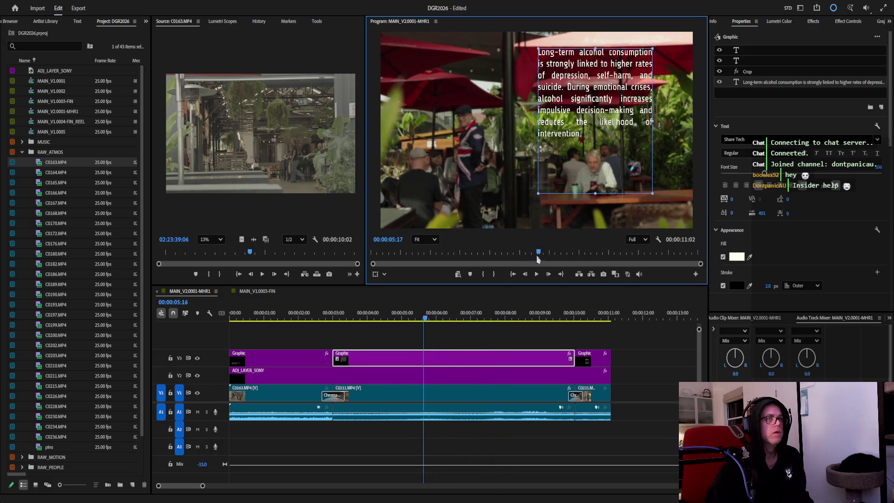
left_click_drag(538, 258, 442, 270)
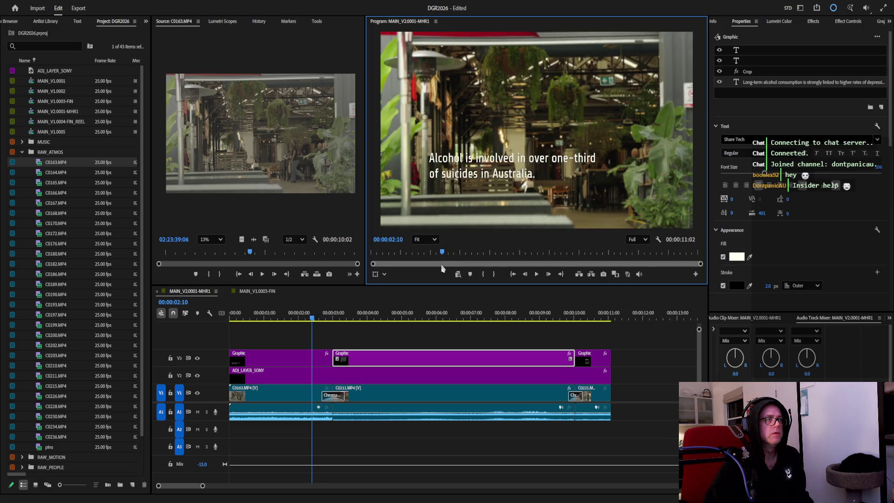
left_click_drag(441, 268, 468, 253)
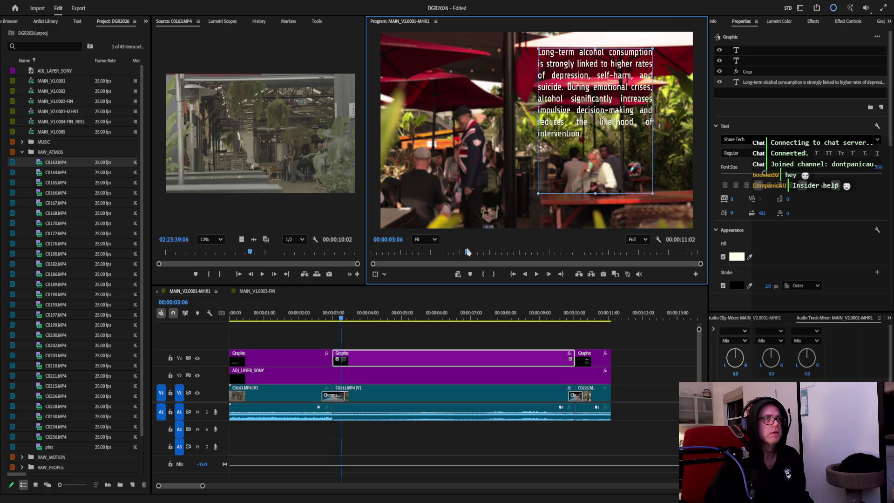
left_click_drag(760, 175, 777, 176)
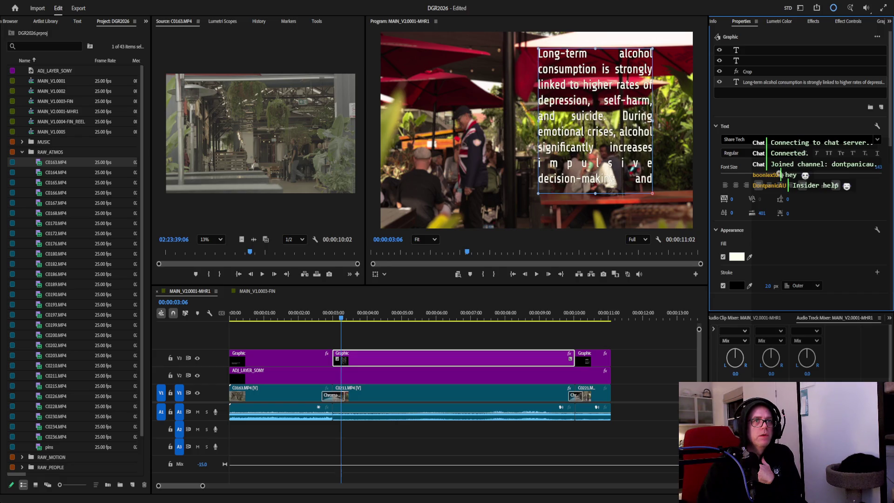
Reshape the long alcohol caption into a wider, shorter block shifted left and down into the lower frame.
left_click_drag(777, 175, 777, 175)
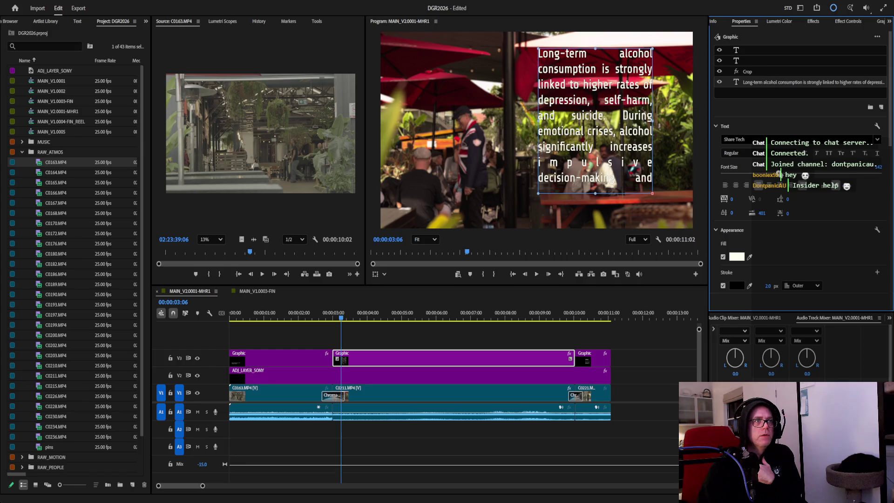
left_click_drag(653, 194, 685, 218)
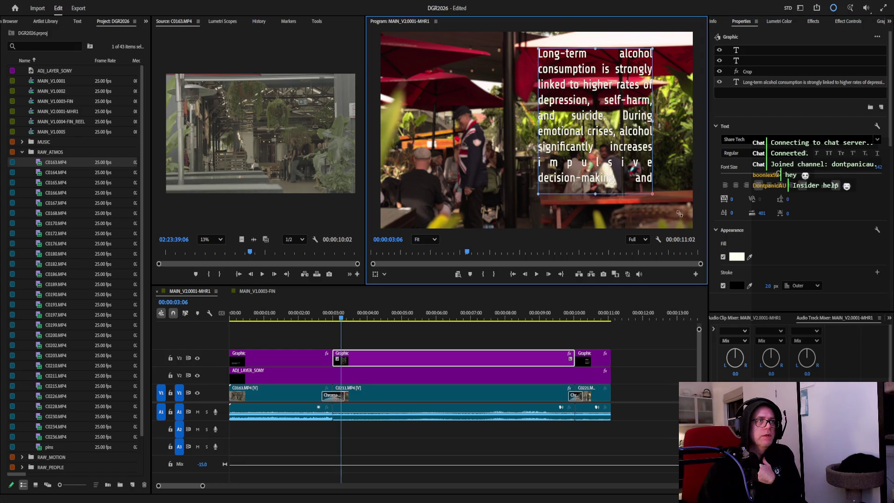
left_click_drag(626, 100, 542, 99)
mouse_move(633, 200)
left_mouse_down()
mouse_move(636, 151)
mouse_move(693, 150)
left_mouse_up()
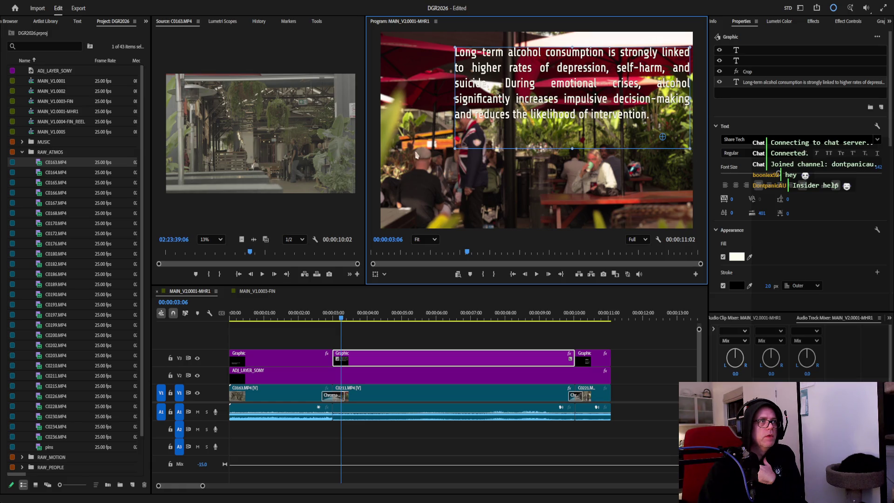
left_click_drag(616, 114, 570, 110)
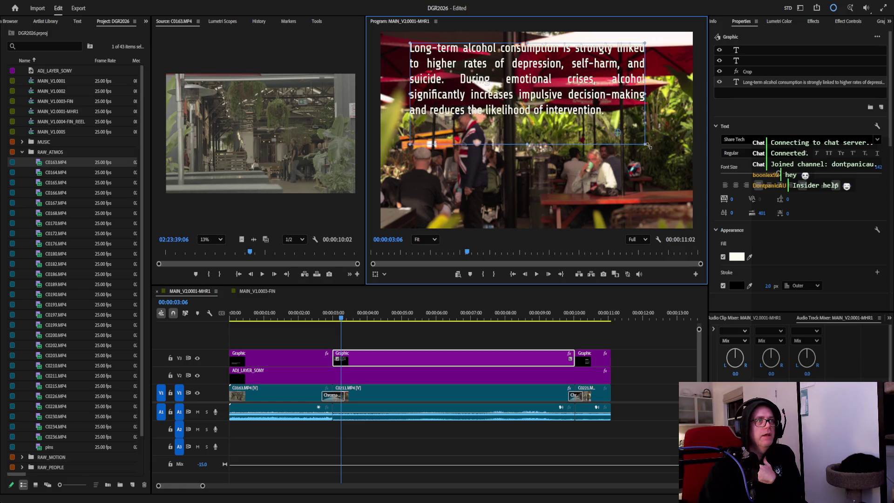
left_click_drag(645, 144, 661, 149)
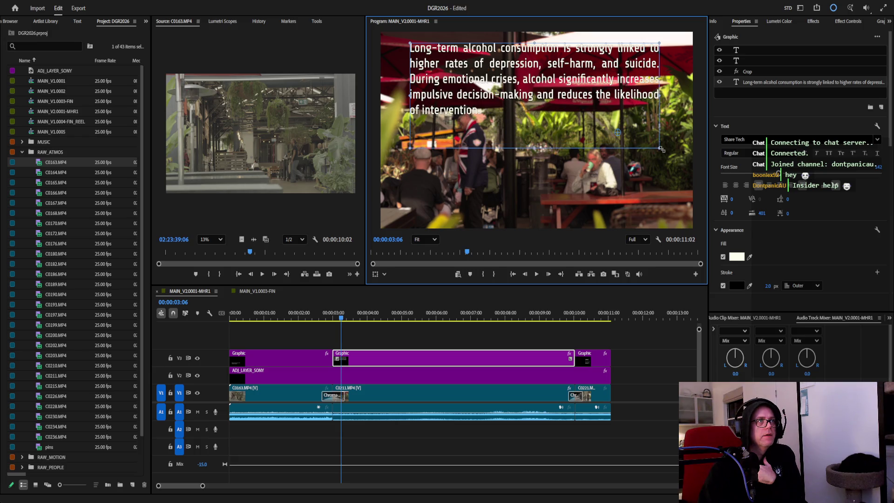
left_click_drag(573, 120, 474, 99)
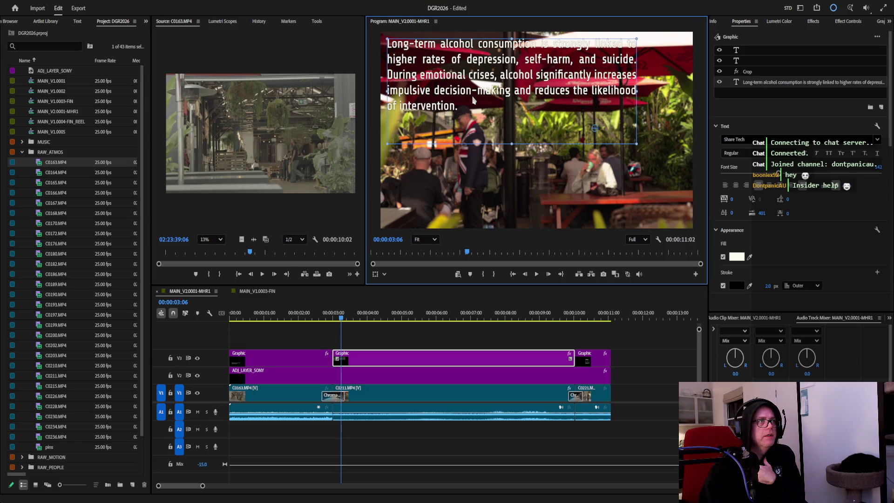
left_click_drag(474, 100, 473, 211)
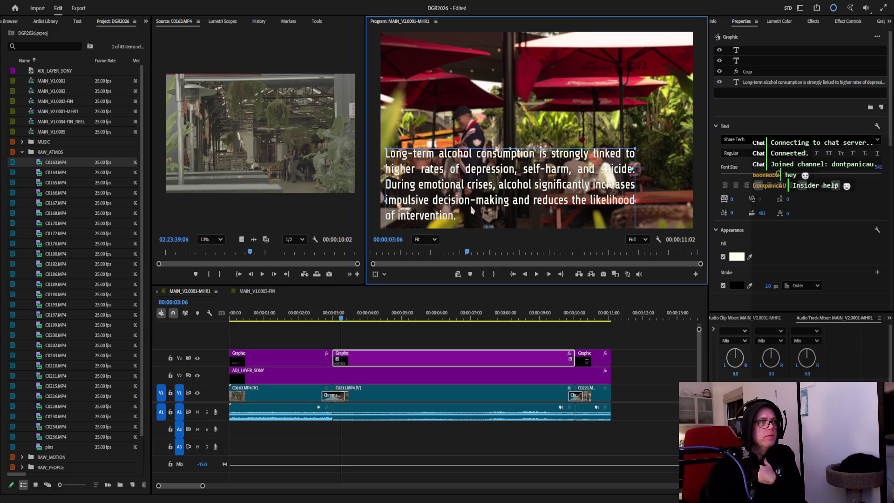
left_click(375, 166)
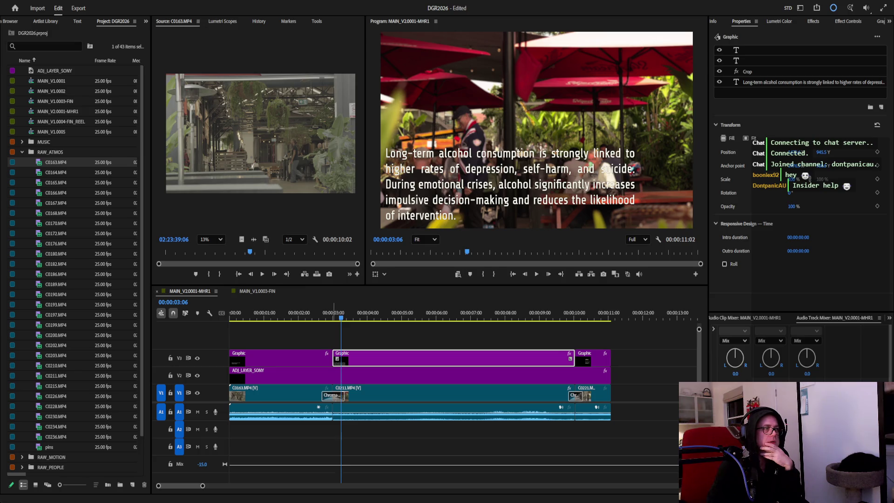
Jump back near the sequence start and play the edit through the one-third-of-suicides caption.
left_click(313, 314)
left_click(537, 274)
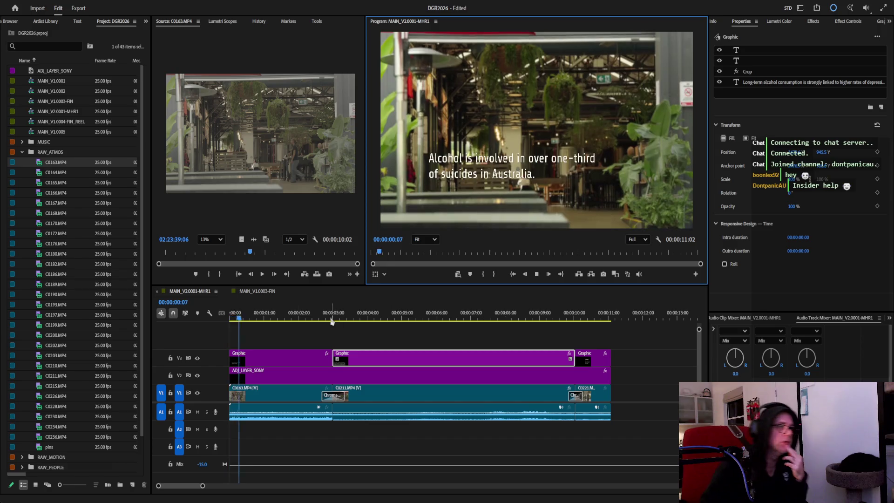
Stop playback at 00:00:04:13 and delete the caption's last three intervention sentences.
key("space")
left_click_drag(290, 319, 387, 318)
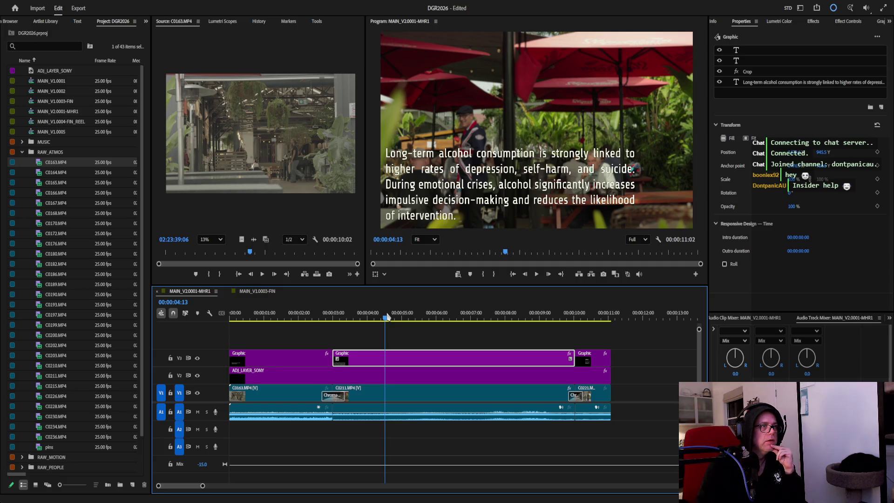
left_click(757, 84)
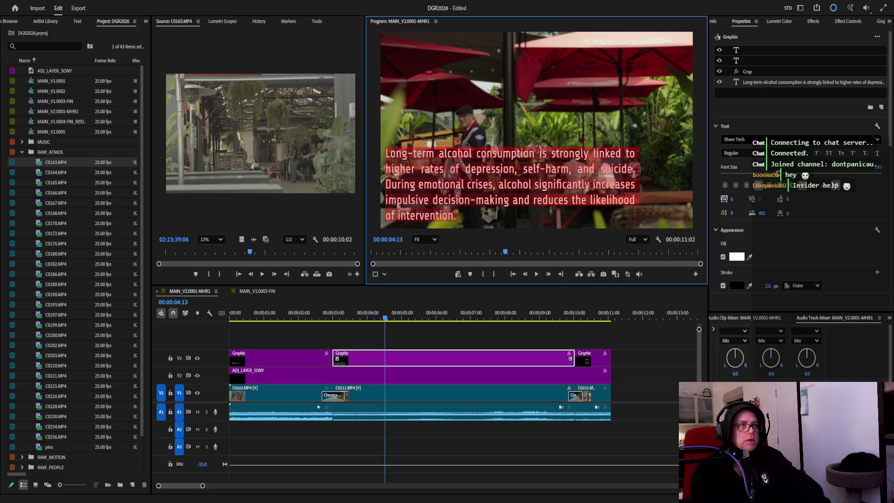
left_click_drag(389, 187, 459, 218)
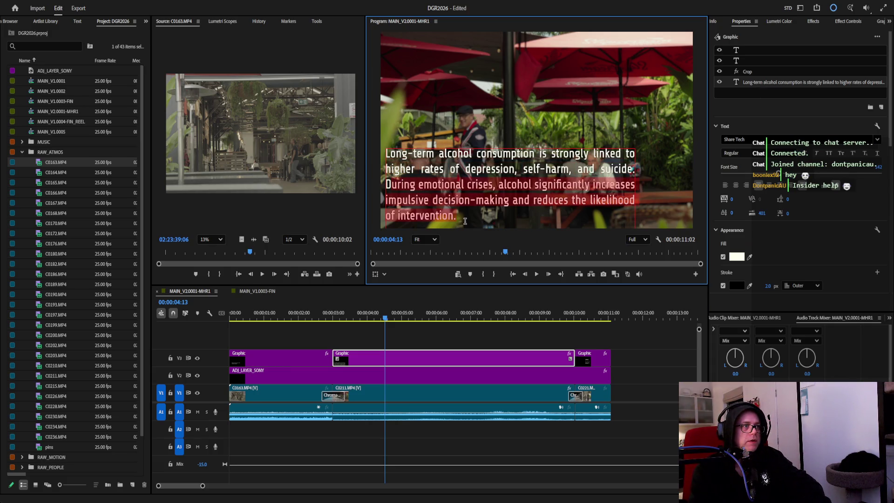
key("BackSpace")
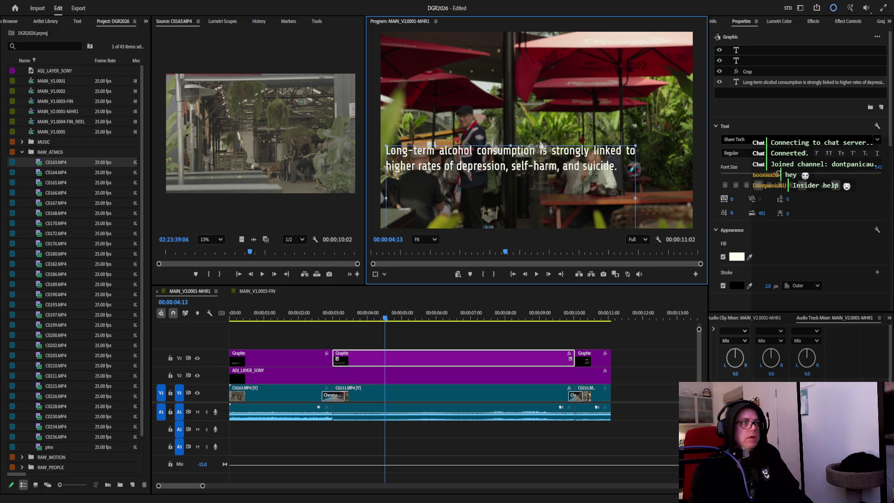
Shrink the caption box to fit tightly around its two remaining lines.
left_click_drag(601, 189, 616, 106)
mouse_move(649, 169)
left_mouse_down()
mouse_move(650, 95)
mouse_move(640, 93)
left_mouse_up()
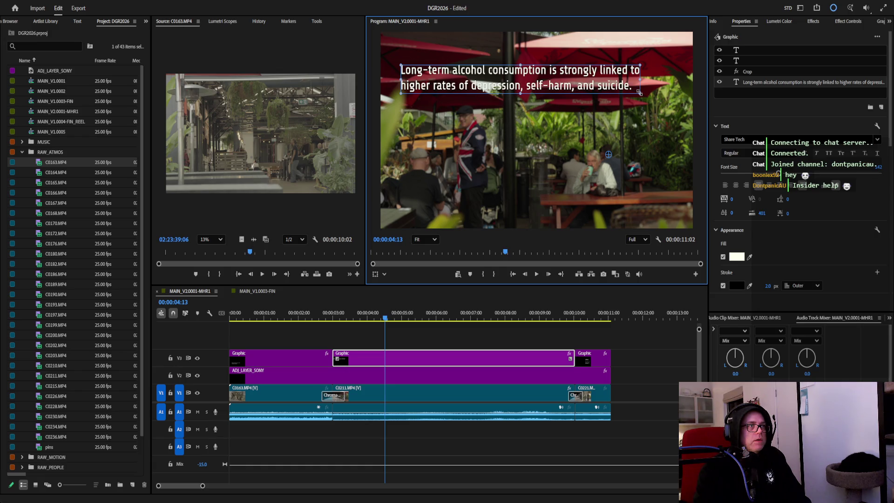
mouse_move(548, 84)
left_mouse_down()
mouse_move(536, 202)
mouse_move(572, 77)
mouse_move(592, 76)
left_mouse_up()
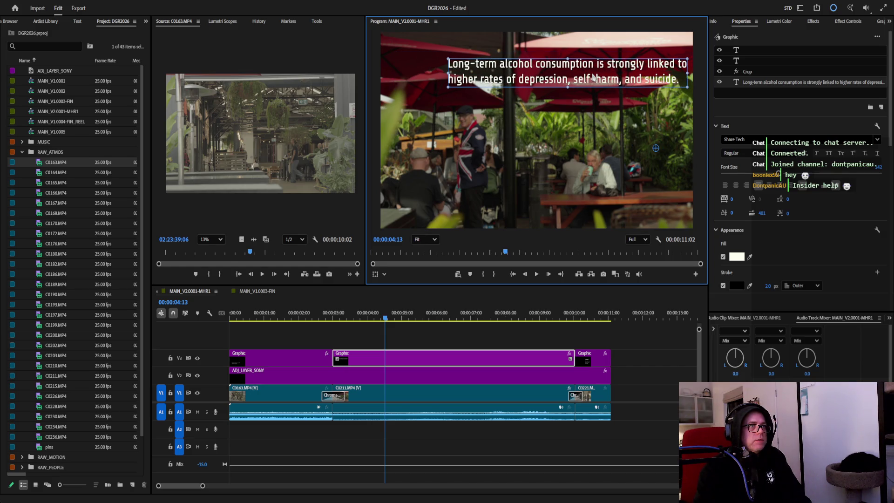
left_click(702, 109)
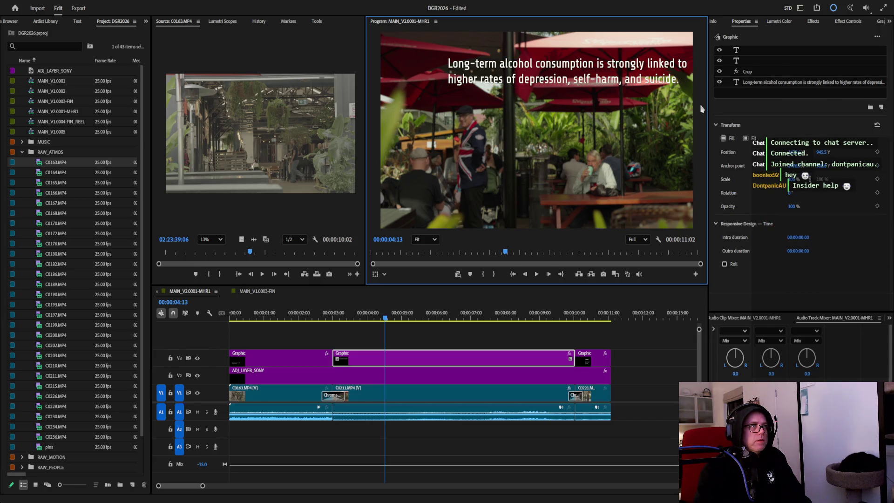
Place the two-line caption in the lower third, right of centre.
mouse_move(585, 71)
left_mouse_down()
mouse_move(584, 203)
mouse_move(587, 166)
left_mouse_up()
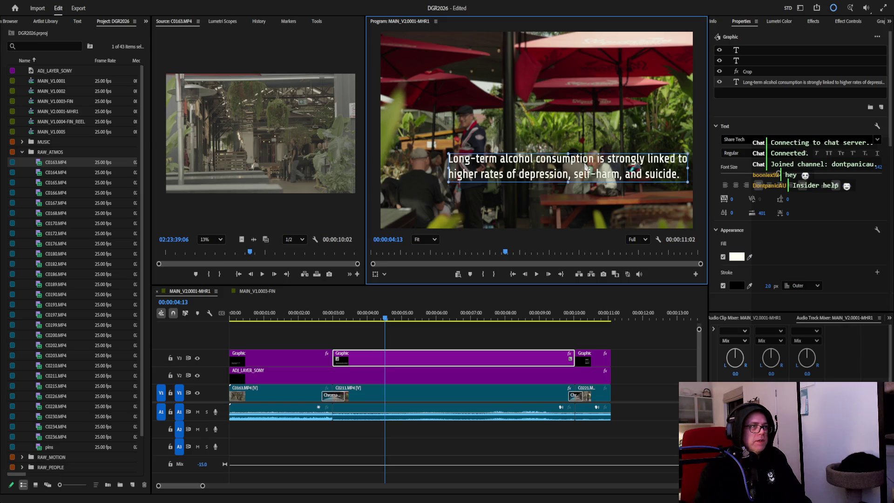
left_click_drag(585, 166, 587, 181)
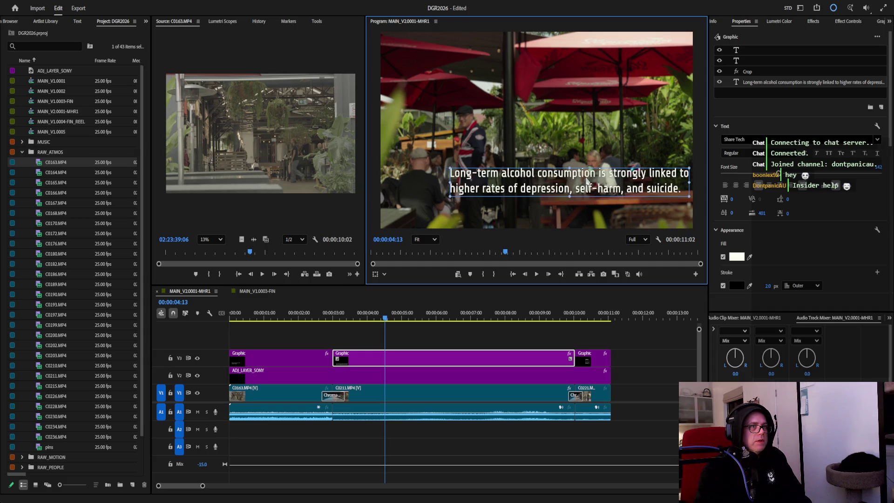
left_click(703, 157)
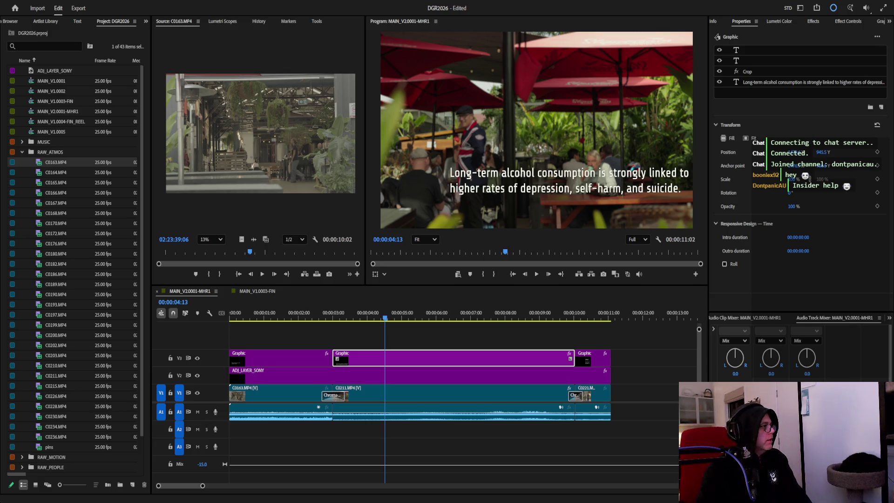
left_click(799, 83)
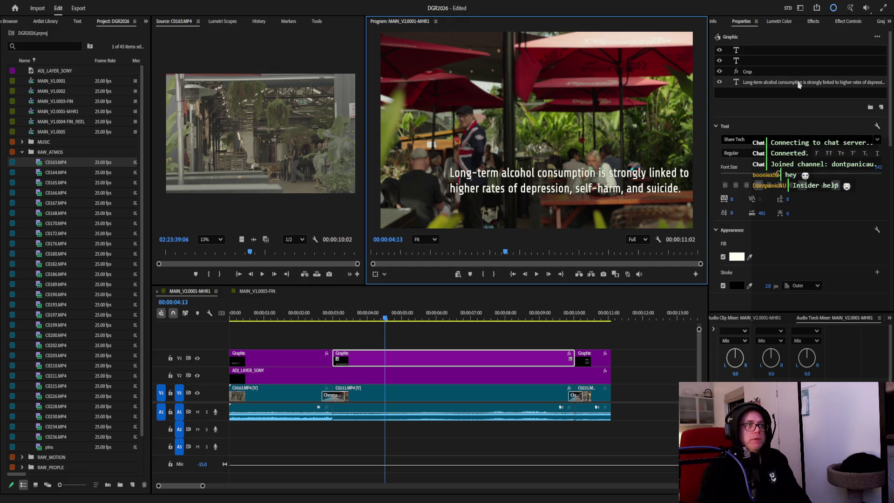
Paste the reworded 'strongly associated with increased rates of depression, self-harm, and suicide' text as two lines at lower right.
key("ctrl+v")
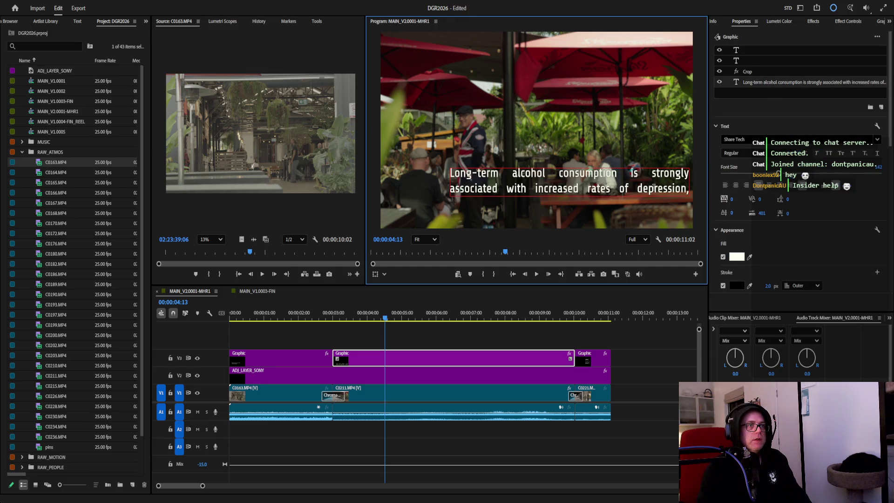
left_click(670, 198)
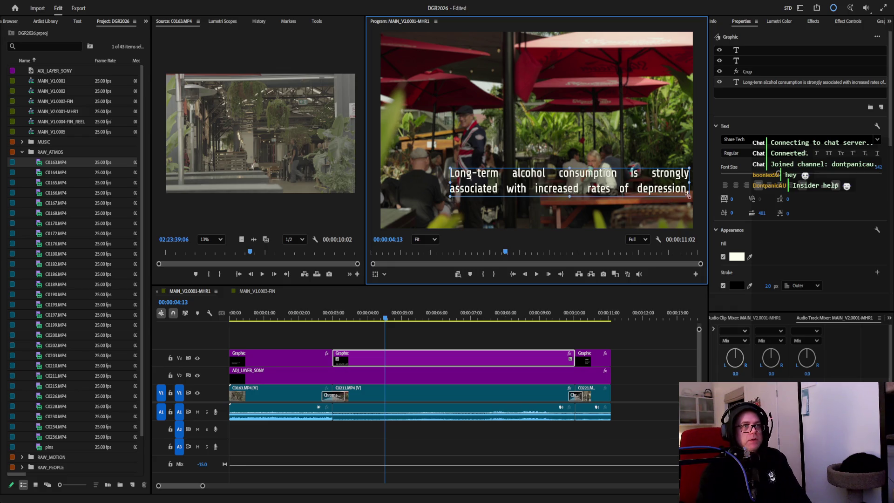
mouse_move(689, 197)
left_mouse_down()
mouse_move(673, 203)
mouse_move(619, 155)
left_mouse_up()
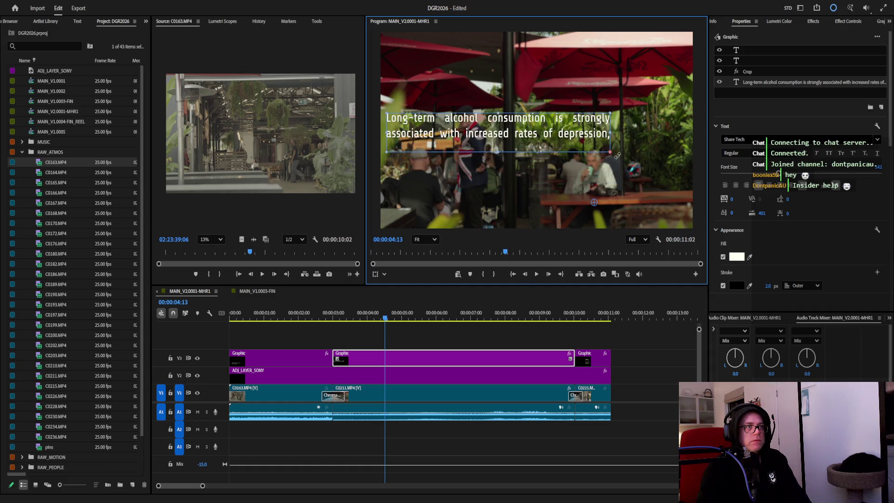
mouse_move(612, 152)
left_mouse_down()
mouse_move(682, 148)
mouse_move(656, 142)
left_mouse_up()
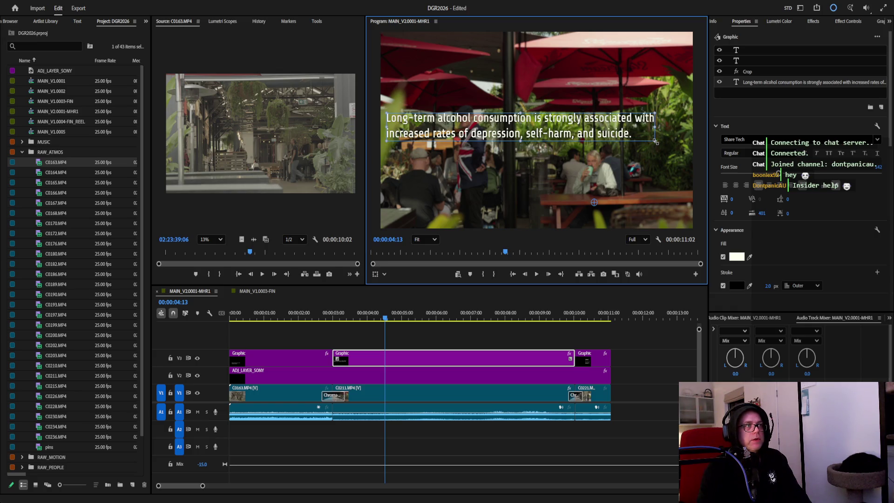
left_click_drag(627, 145, 640, 202)
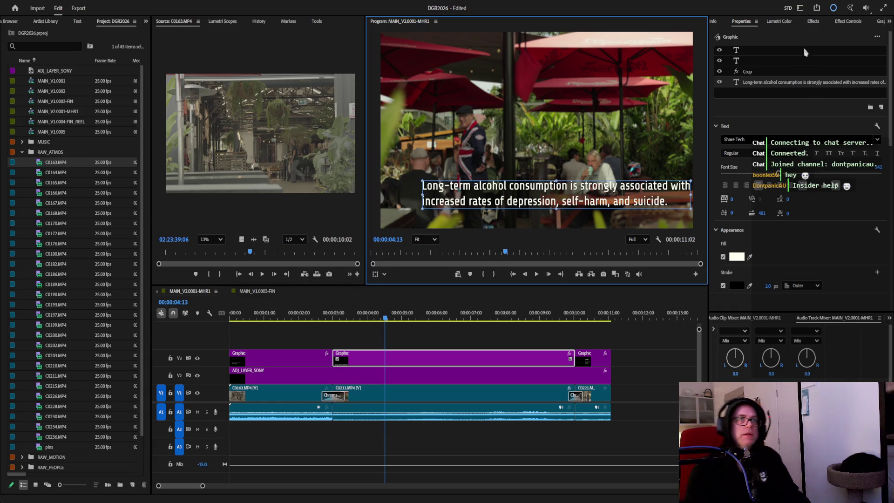
left_click(847, 21)
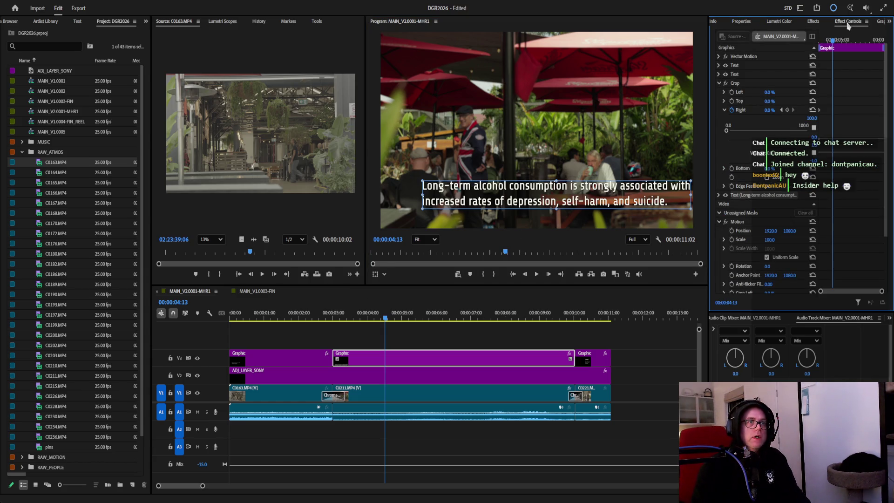
scroll(795, 102, "down", 2)
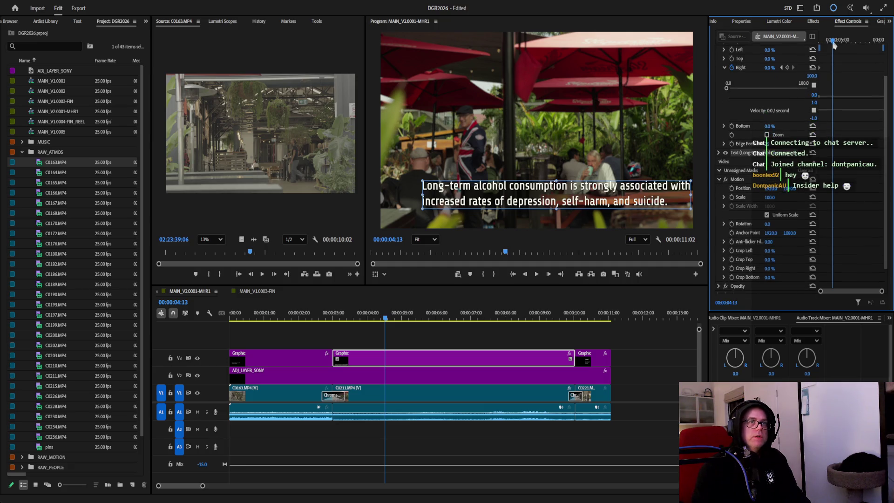
Set Position keyframes from 00:00:03:00 stepwise through the caption clip, then return to its start.
left_click_drag(833, 43, 818, 43)
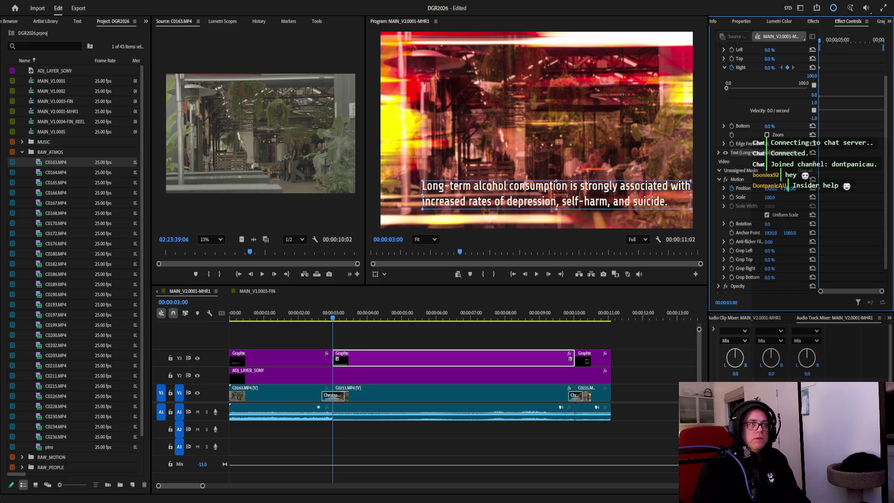
left_click(818, 39)
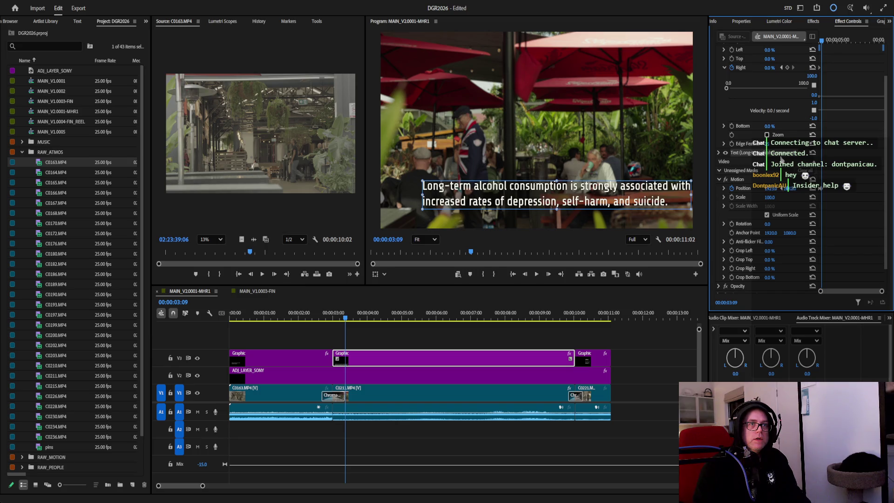
left_click_drag(821, 42, 829, 42)
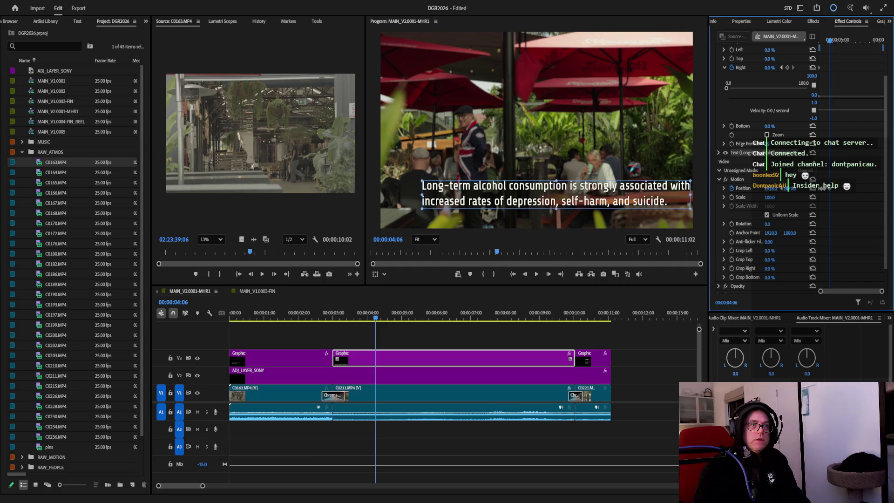
left_click(836, 41)
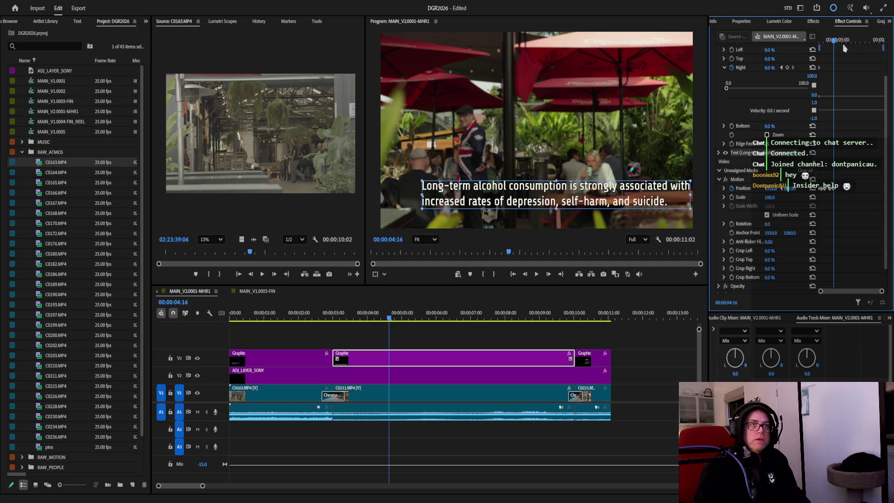
left_click_drag(838, 41, 842, 79)
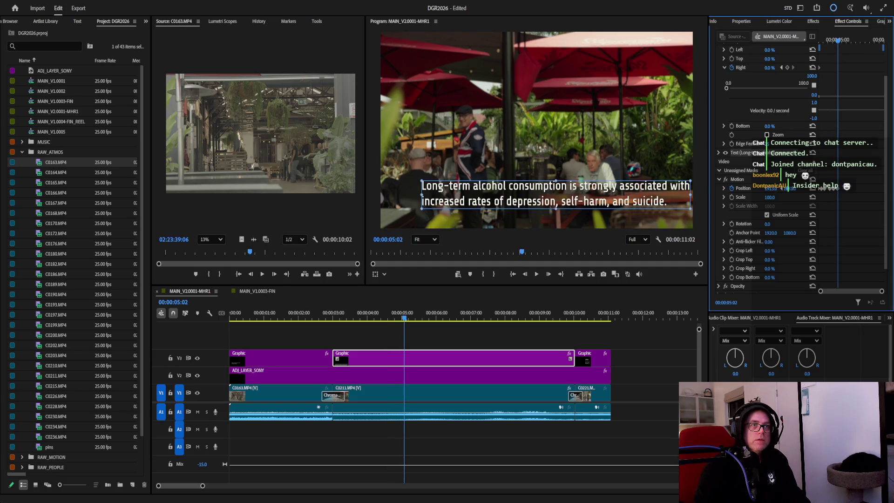
left_click_drag(838, 42, 842, 41)
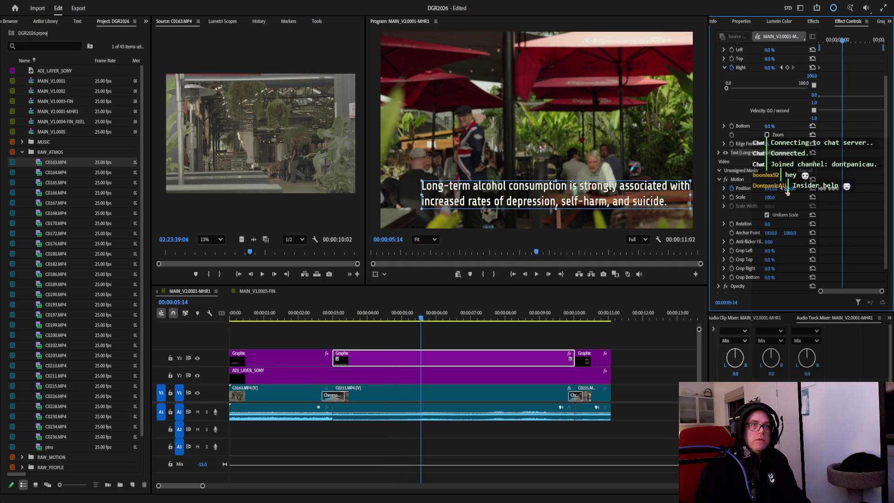
left_click(847, 42)
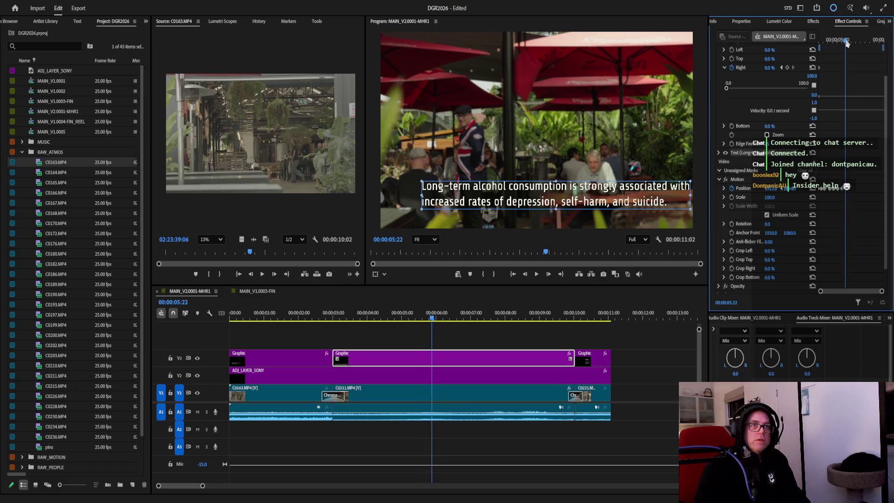
left_click(853, 42)
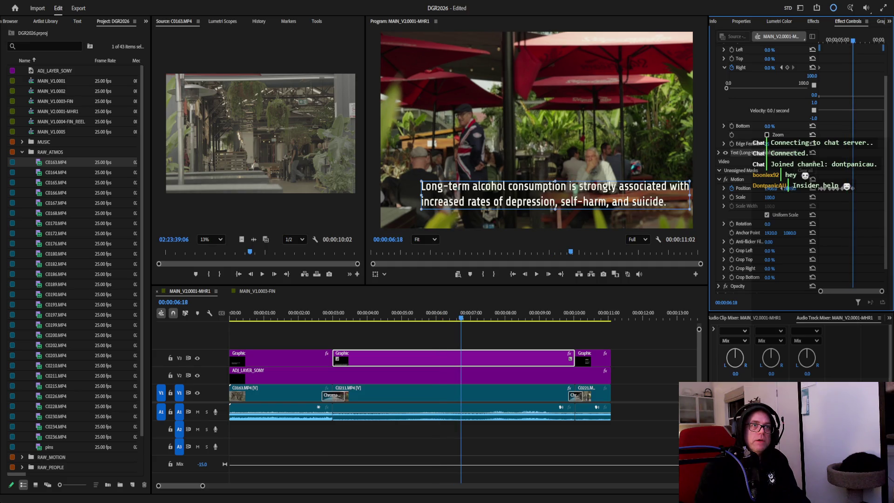
left_click(858, 42)
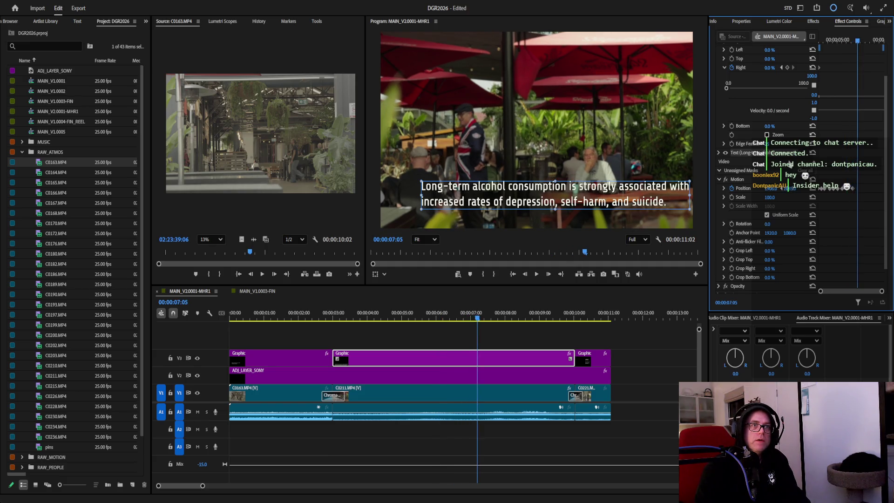
left_click_drag(858, 42, 863, 43)
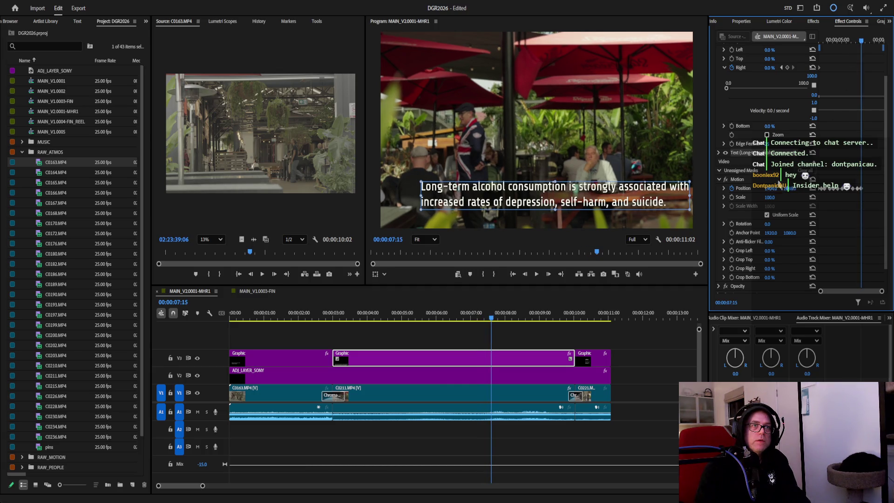
left_click(865, 42)
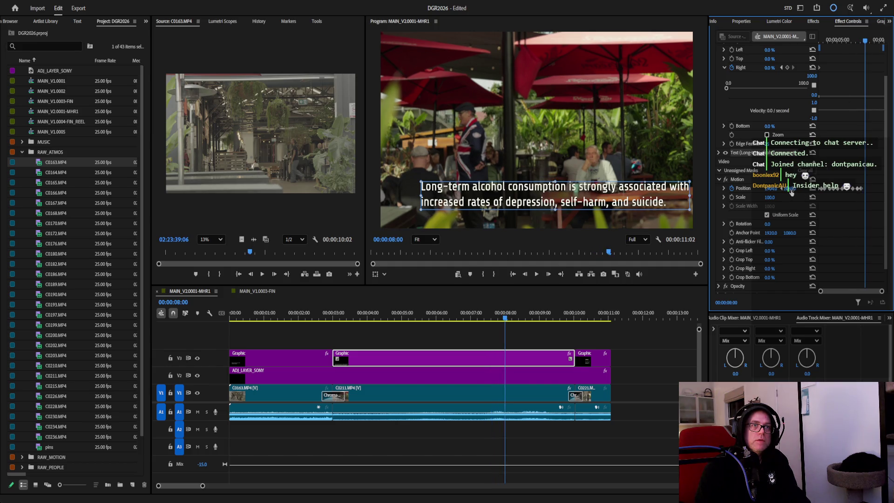
left_click(870, 41)
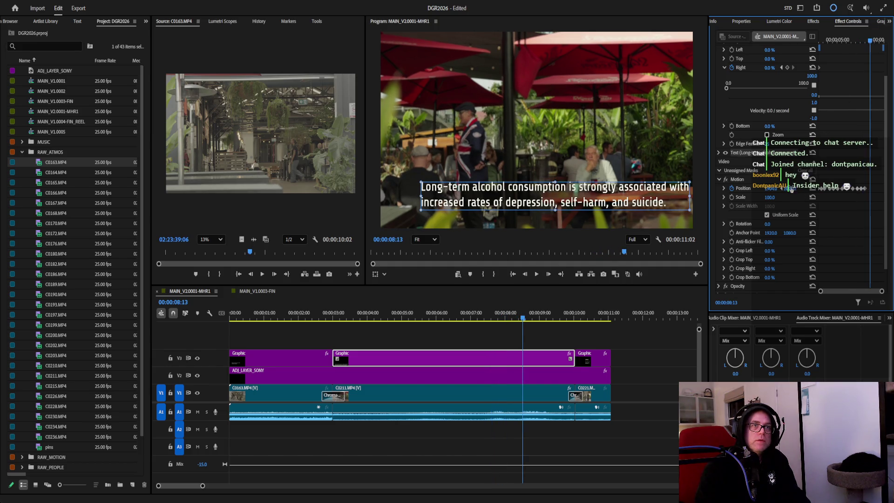
left_click(878, 41)
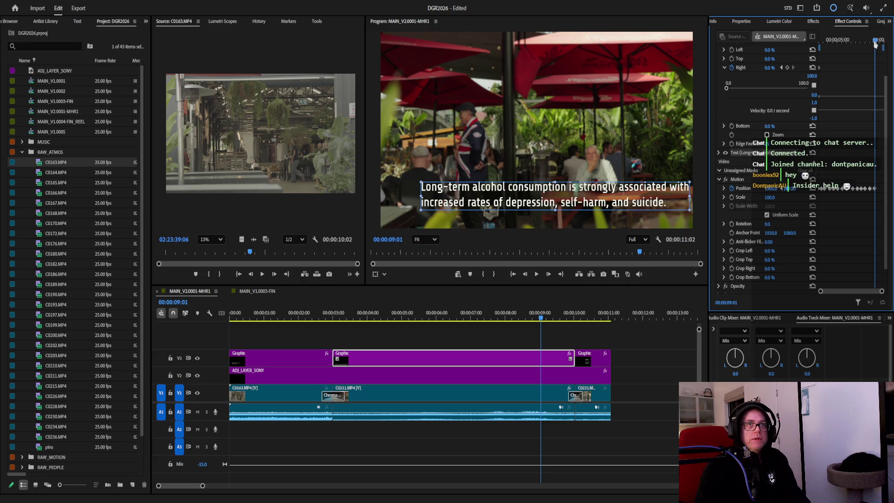
left_click_drag(876, 44, 880, 44)
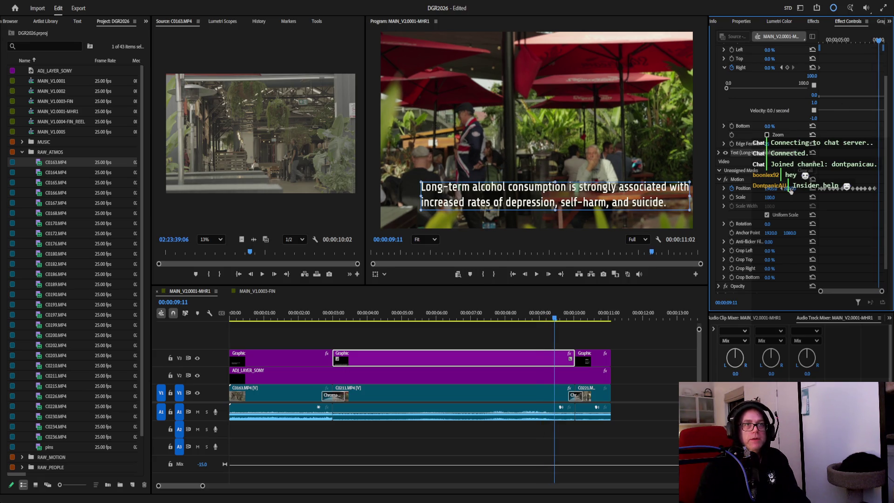
left_click(882, 42)
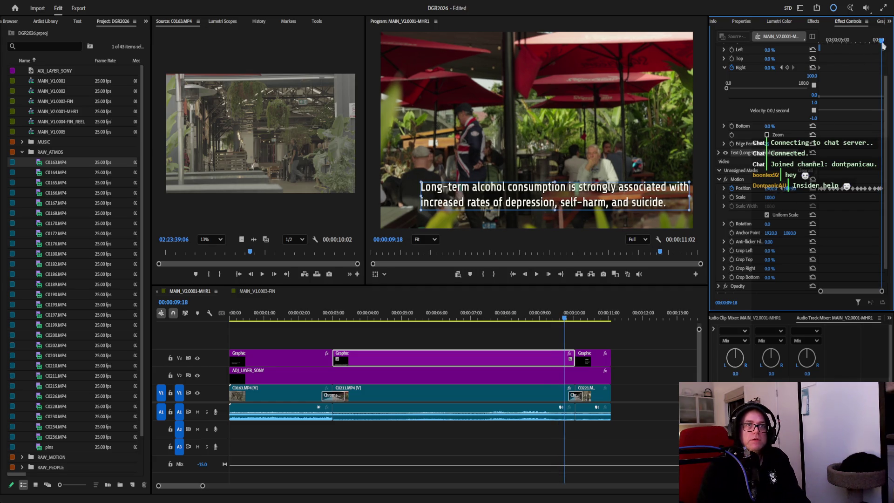
left_click(782, 67)
Animate the caption's Scale with keyframes of 100.5, 101.5 and 101.5 at successive frames.
left_click(732, 198)
left_click(773, 198)
type("100.5")
key("Return")
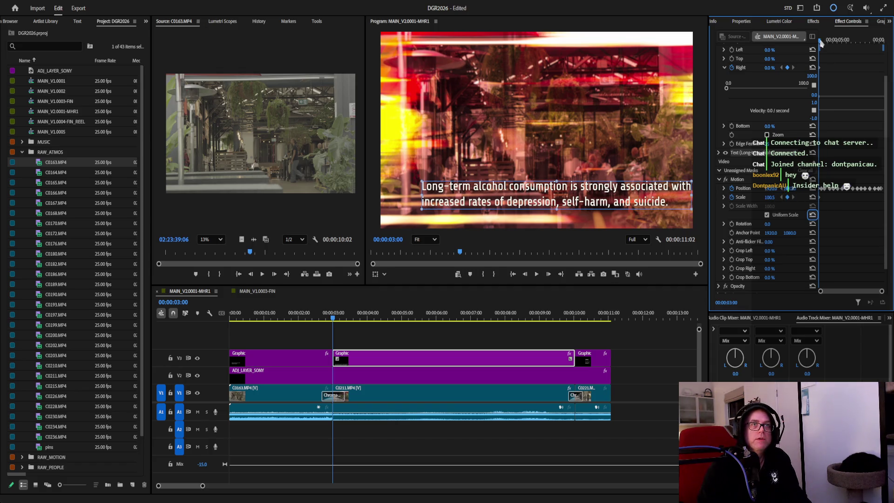
left_click(818, 36)
left_click(773, 197)
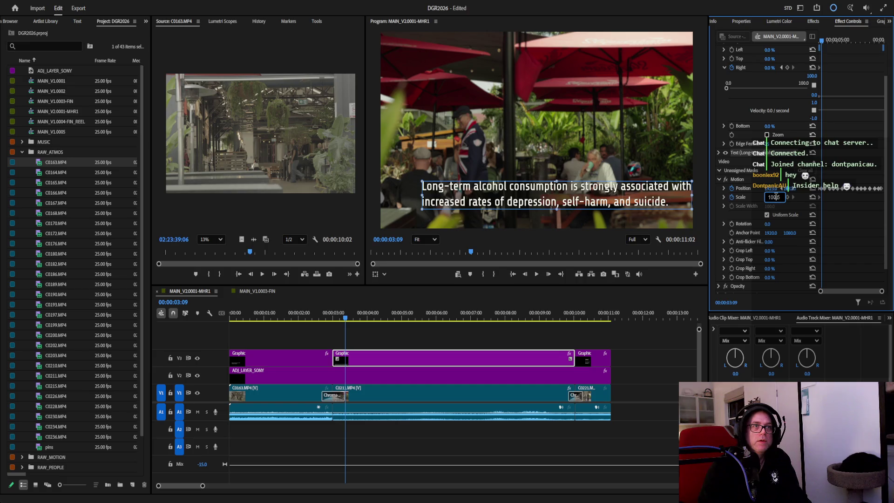
key("Up")
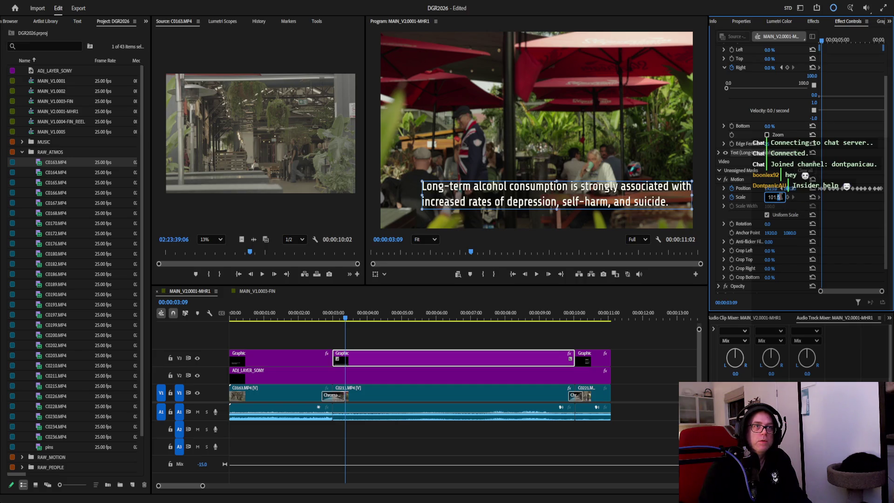
key("Return")
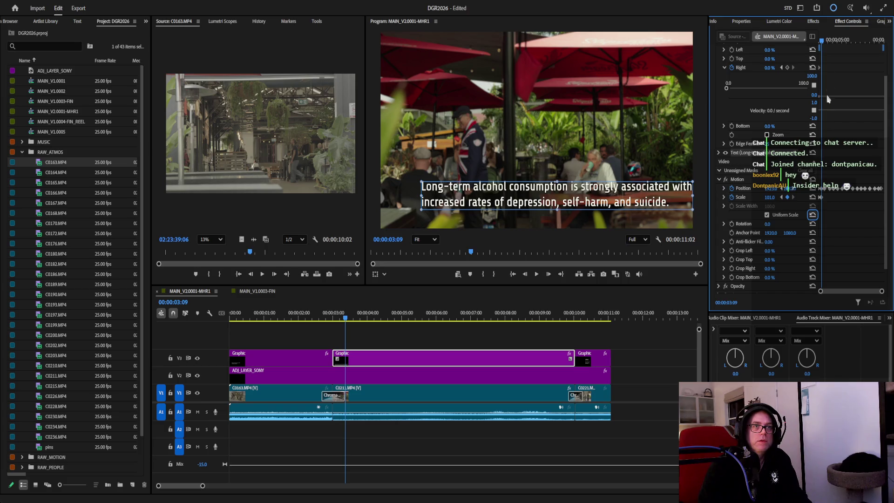
left_click(828, 41)
left_click(775, 197)
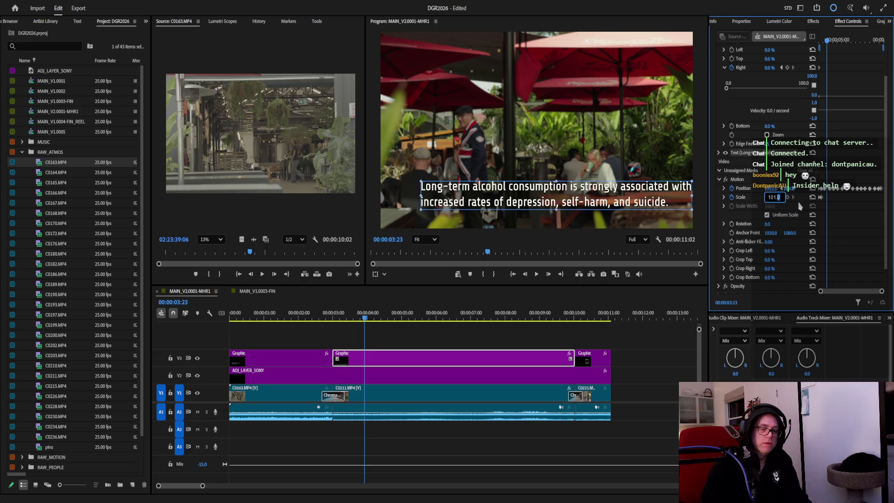
type("101.5")
key("Return")
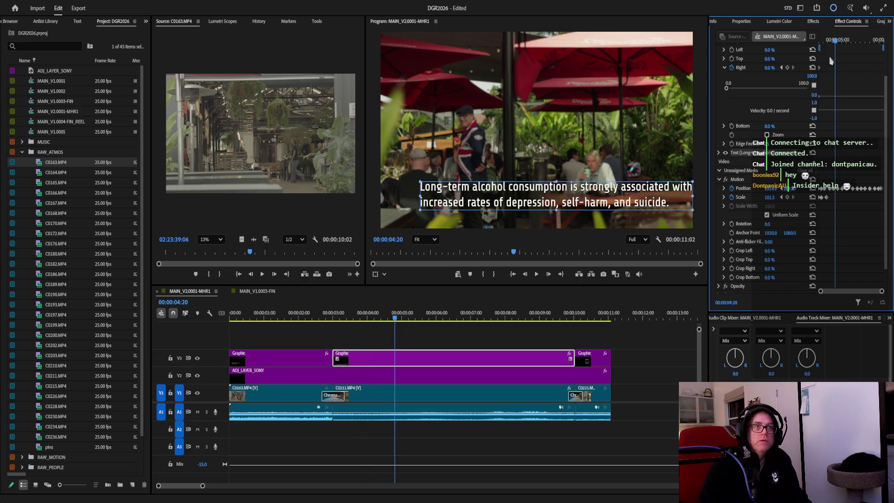
Continue the Scale pulse with 101, 100.5, 100, 99.5 and 100 keyframes toward the caption's end.
left_click(773, 197)
type("101")
key("Return")
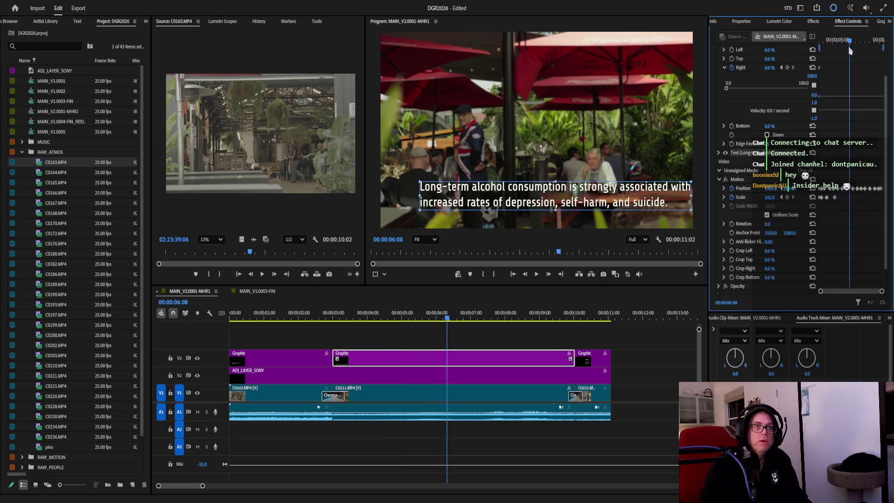
left_click(775, 197)
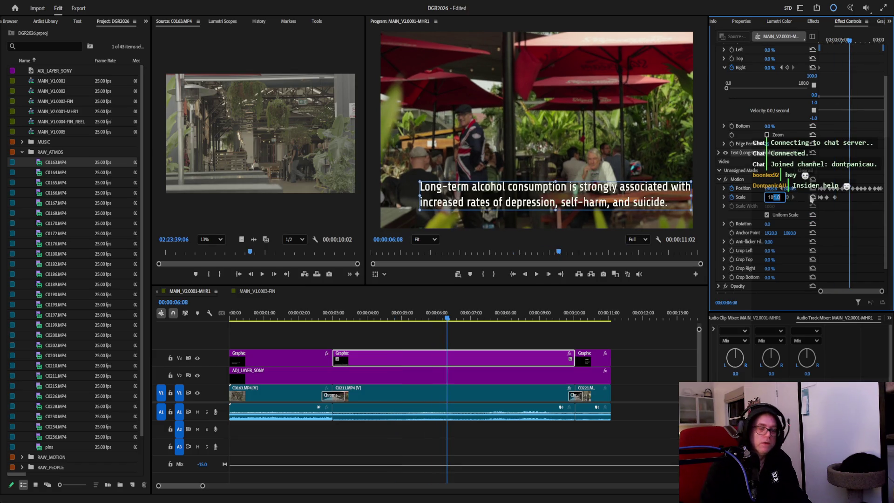
type("100.5")
key("Return")
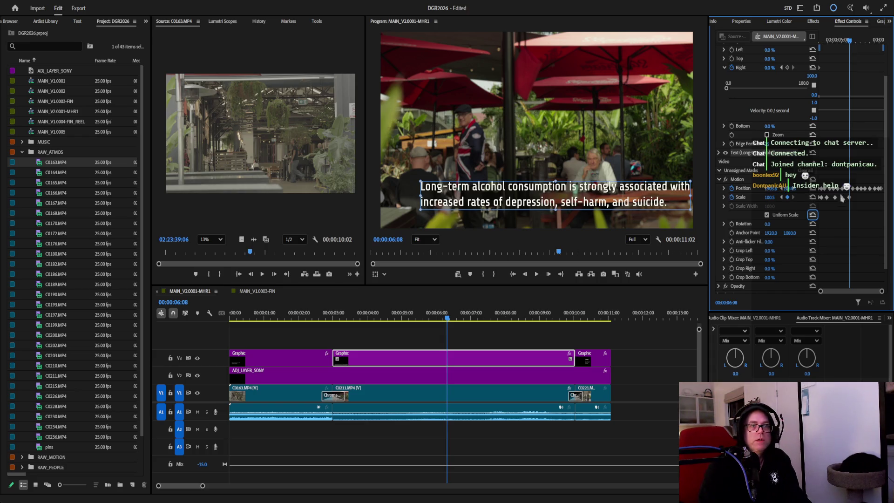
left_click_drag(852, 43, 860, 42)
left_click(773, 198)
type("100")
key("Return")
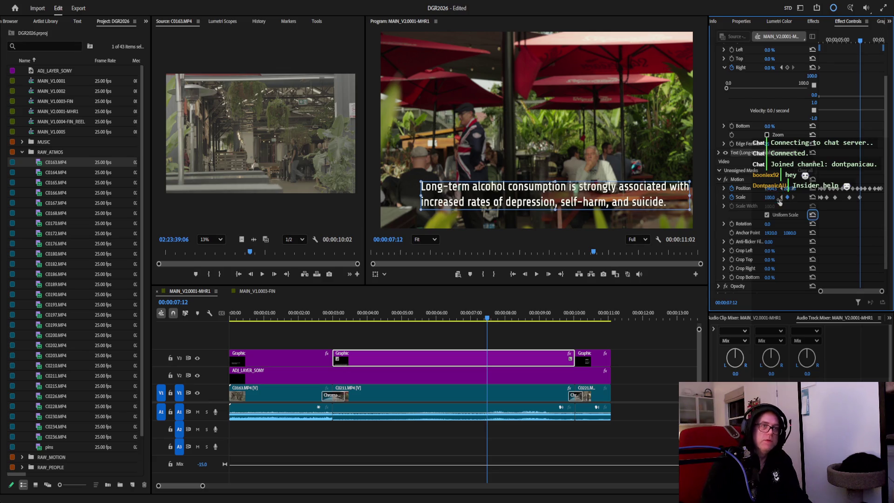
left_click_drag(860, 42, 871, 42)
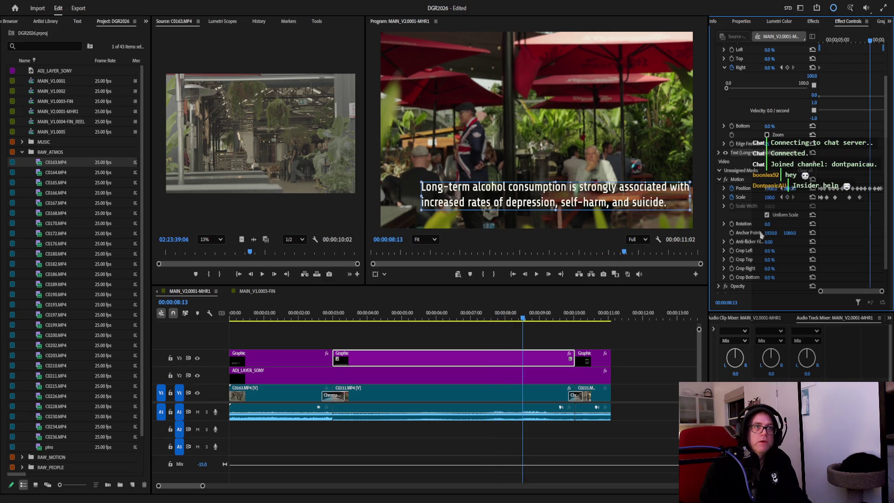
left_click(773, 199)
type("90.5")
key("Return")
left_click_drag(871, 43, 879, 42)
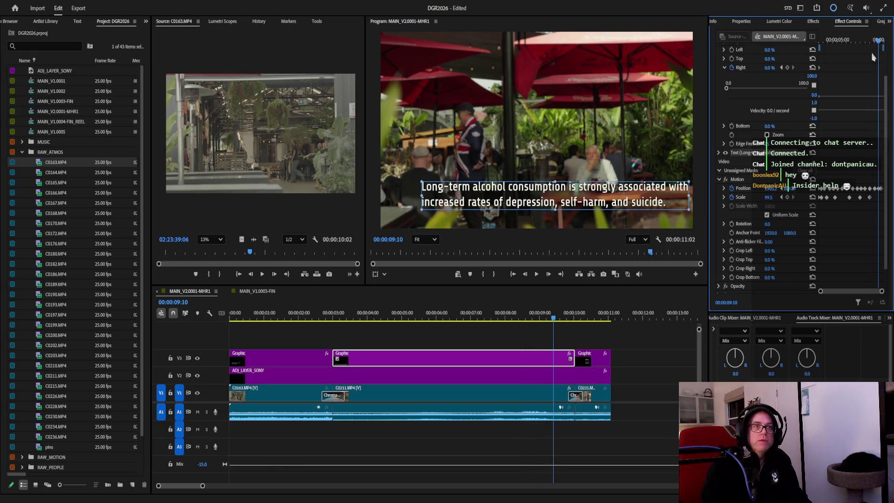
type("100")
key("Return")
key("Up")
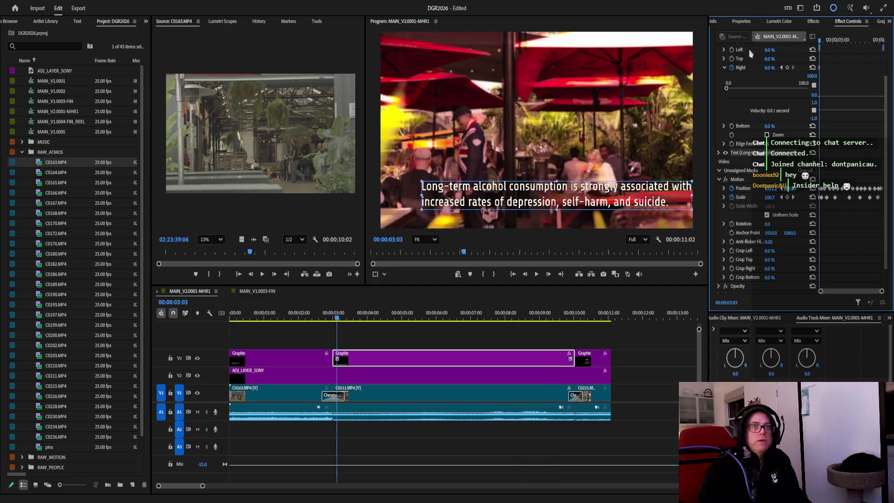
Play back the scale animation, then select the end credits graphic and show its layer properties.
left_click(537, 275)
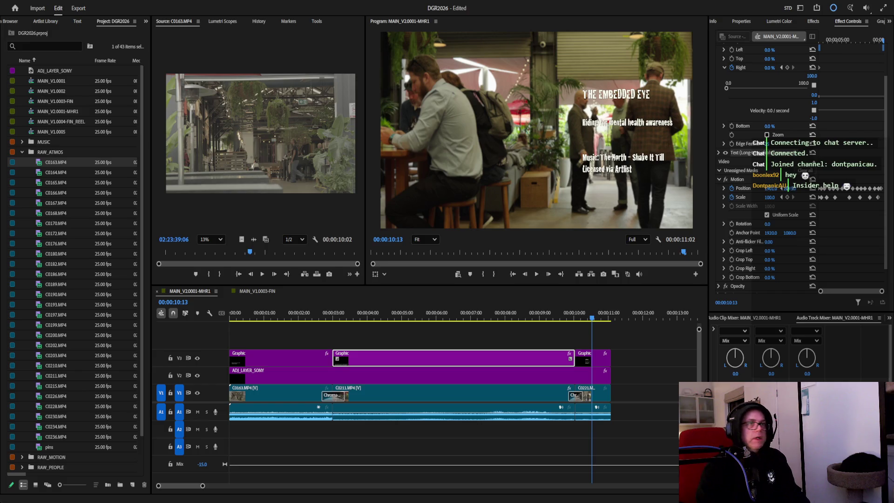
left_click(599, 358)
left_click(599, 357)
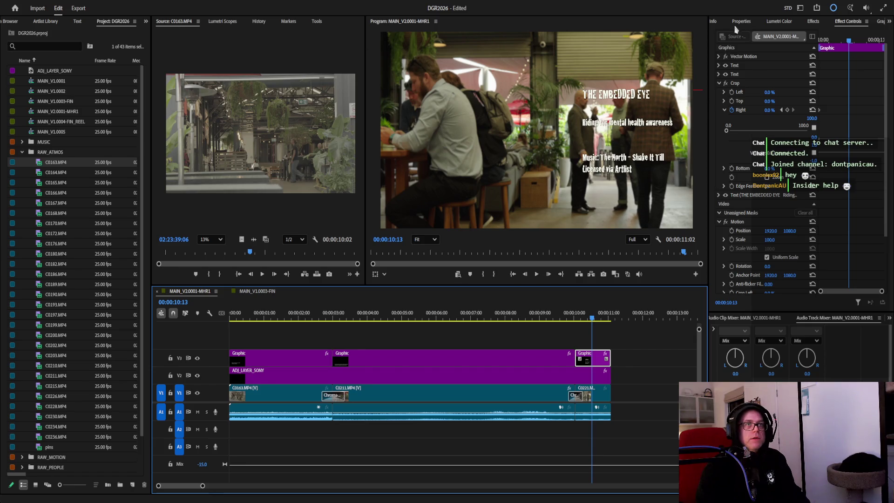
left_click(742, 22)
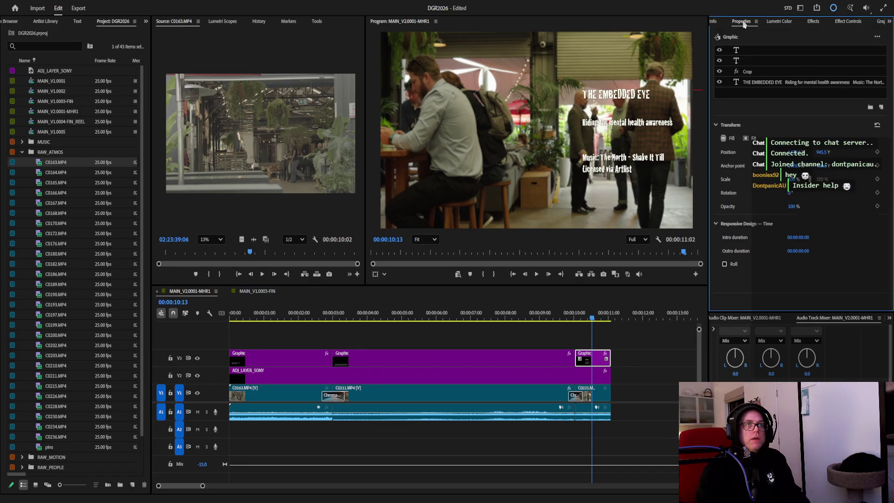
Replace the end graphic's text with 'Alcohol is still a depressant.' in a tight box at upper middle, changing its font.
double_click(782, 83)
type("Alcohol is still a depressant.")
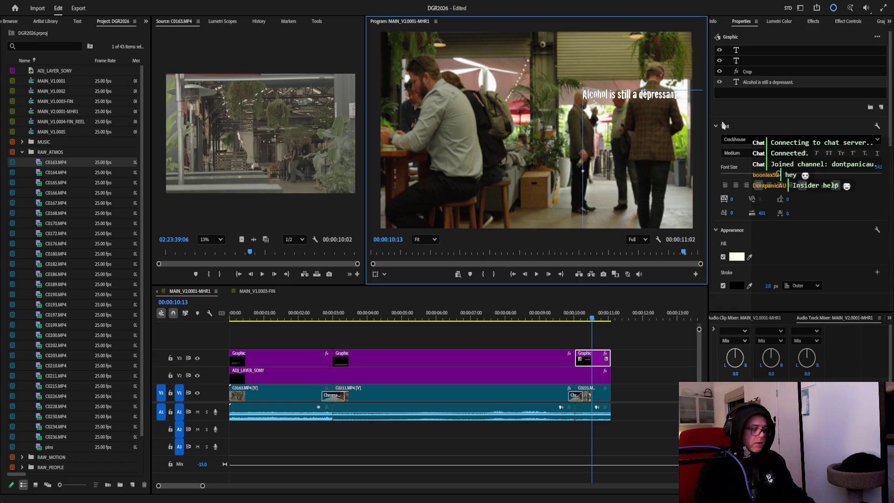
left_click_drag(660, 127, 537, 88)
mouse_move(584, 211)
left_mouse_down()
mouse_move(567, 64)
mouse_move(549, 127)
left_mouse_up()
left_click(784, 140)
type("s")
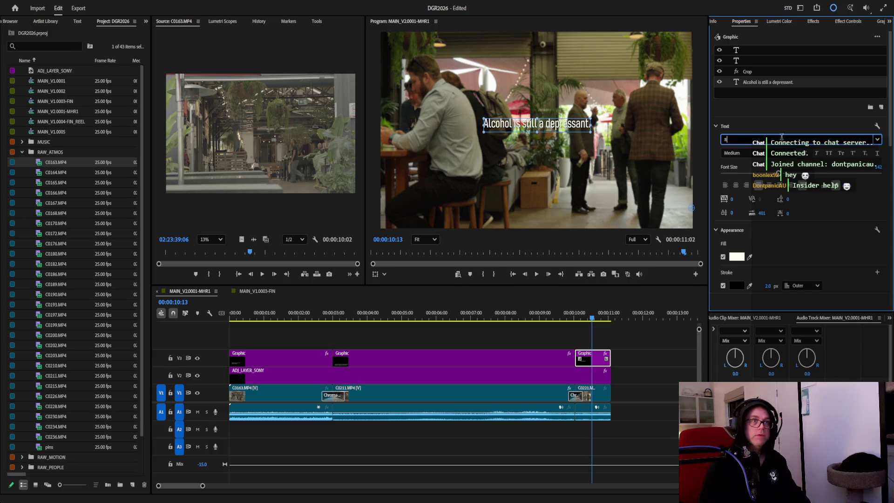
left_click(521, 357)
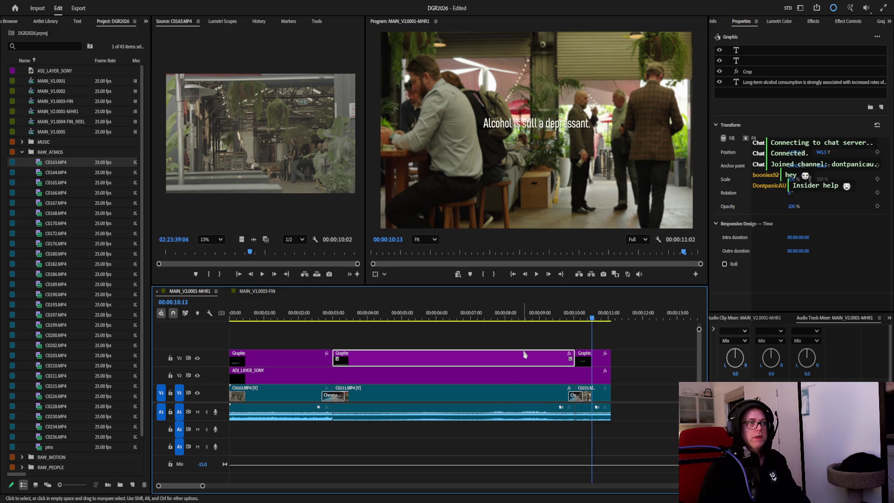
Set the final caption's text layer to Share Tech Regular and widen its box so it fits one line.
left_click_drag(592, 322, 588, 321)
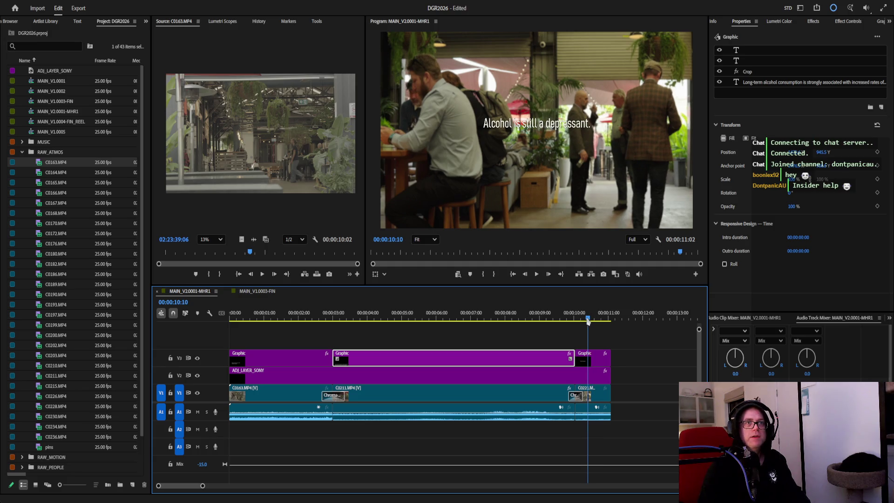
left_click(768, 84)
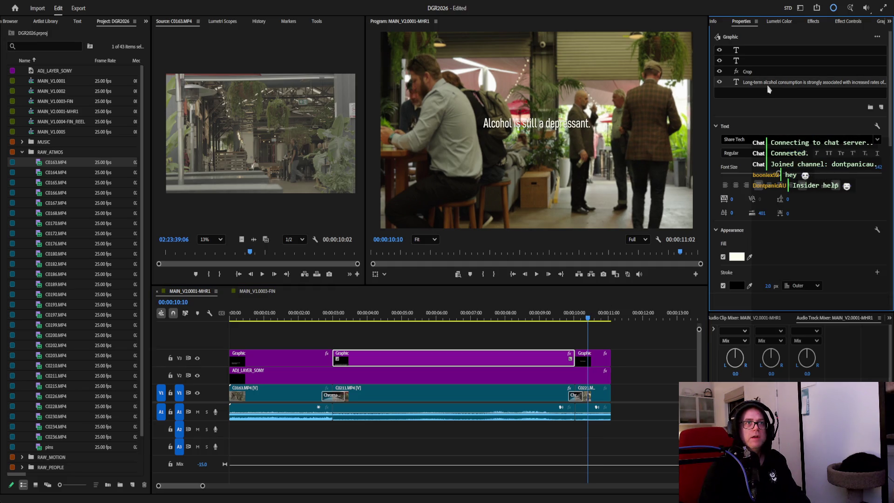
left_click(594, 360)
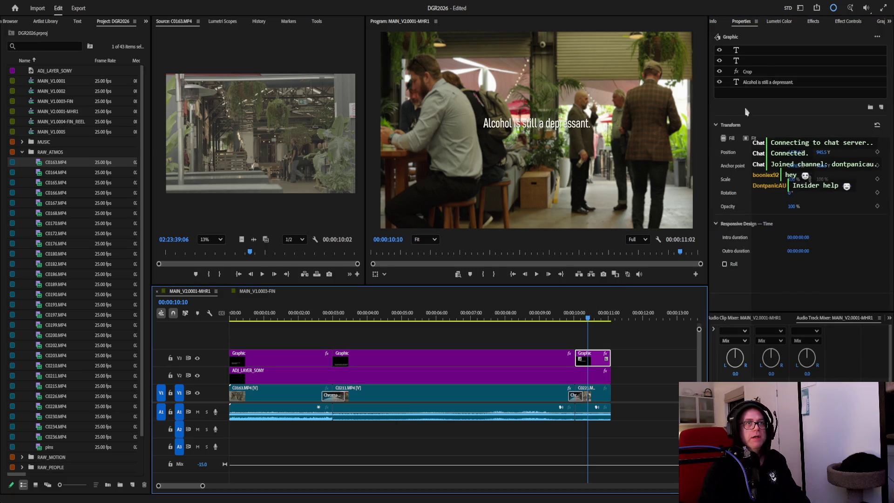
left_click(771, 85)
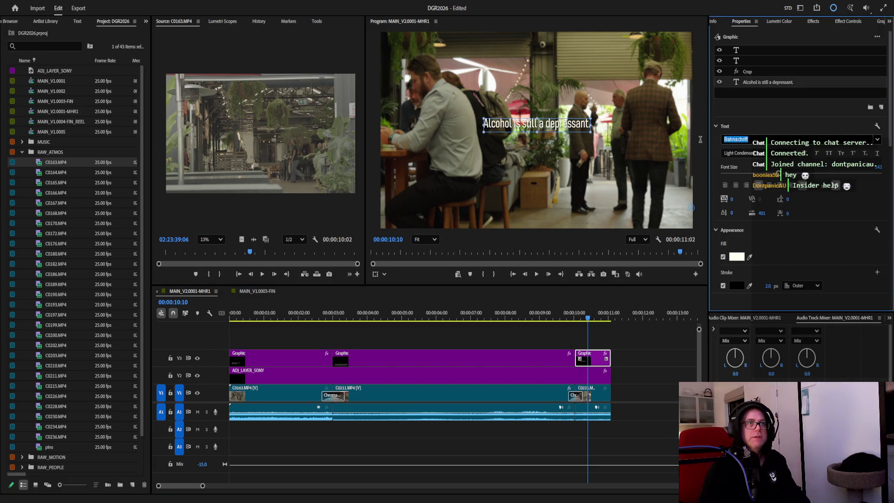
type("share te")
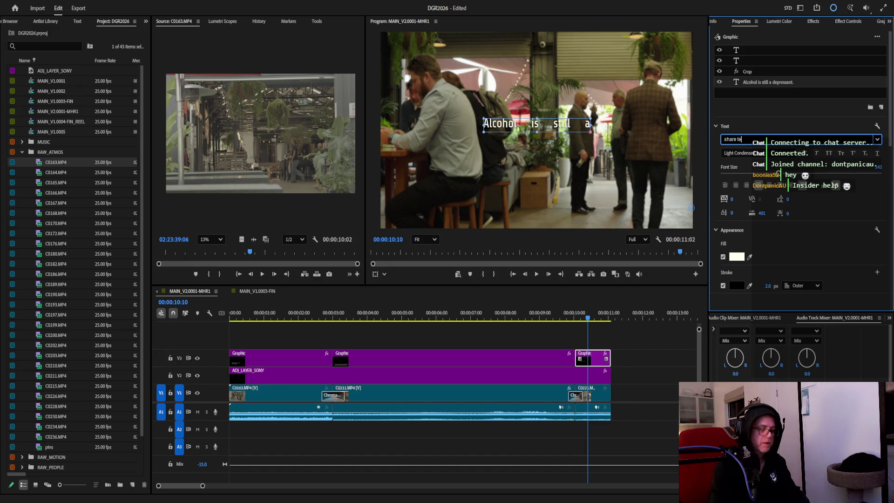
key("Return")
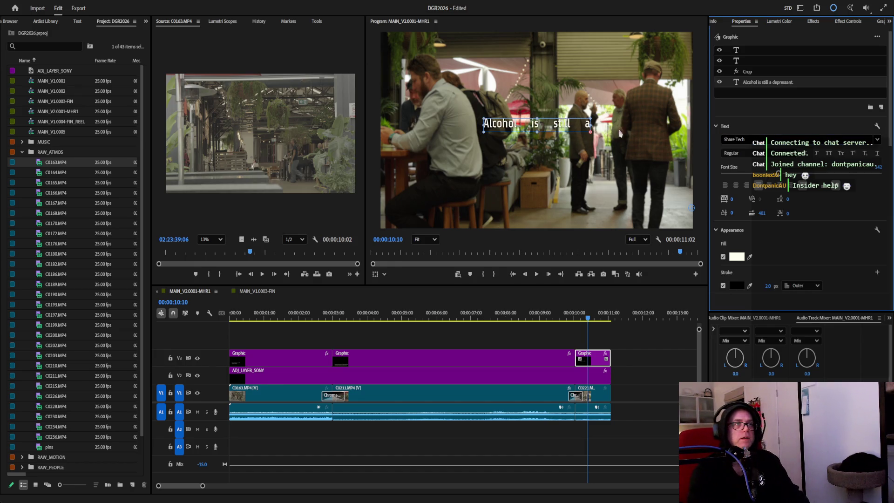
mouse_move(594, 130)
left_mouse_down()
mouse_move(633, 134)
mouse_move(582, 131)
mouse_move(583, 141)
left_mouse_up()
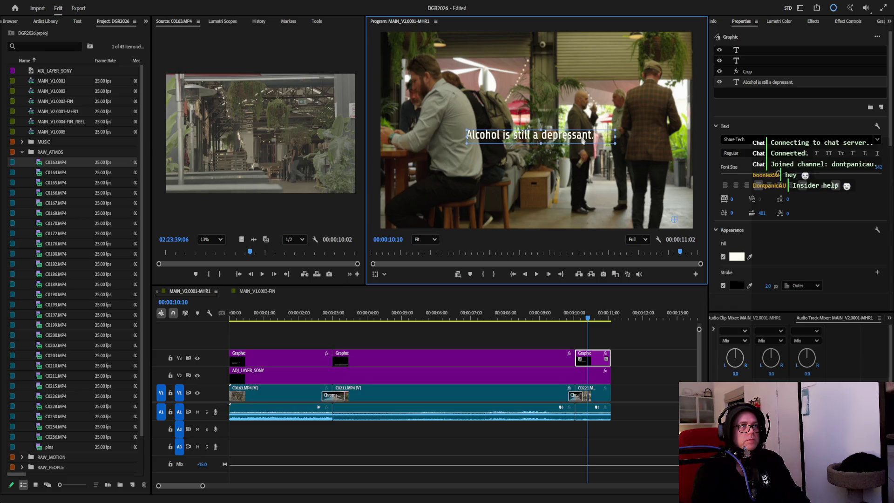
left_click(697, 173)
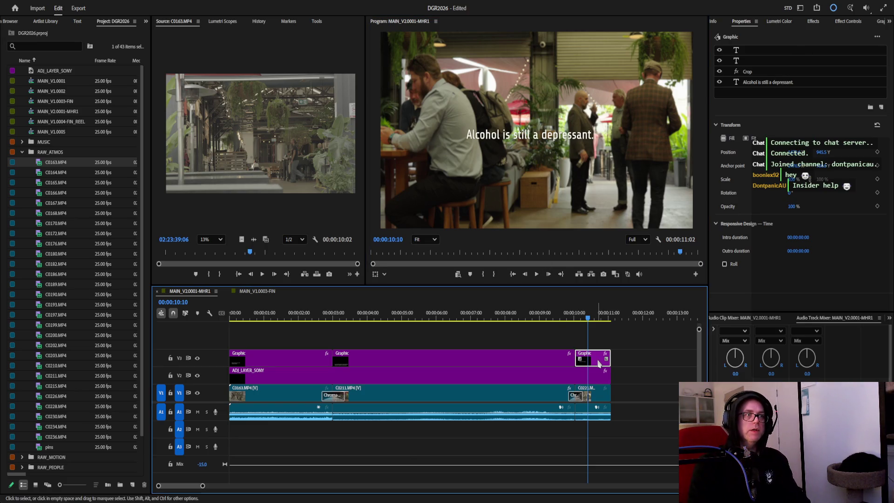
From the final caption's start, step to 10:10 and 10:13 nudging Position X to set keyframes.
left_click(846, 24)
left_click_drag(841, 40, 821, 39)
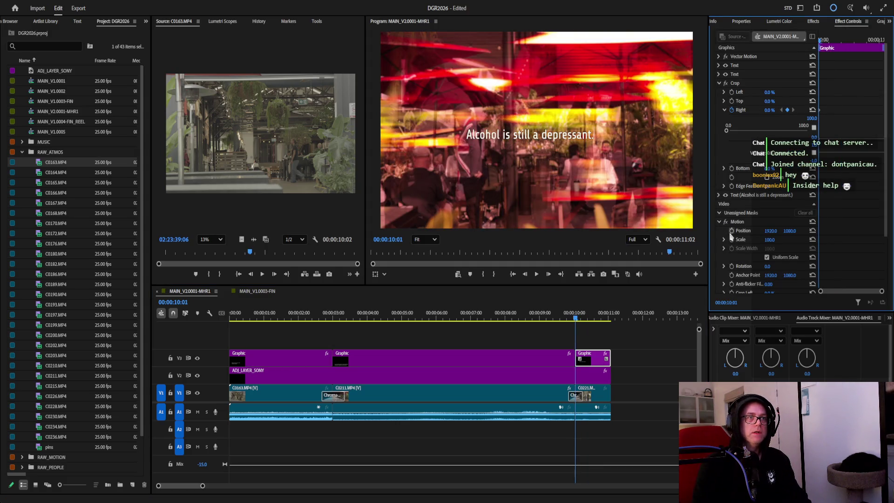
left_click(824, 42)
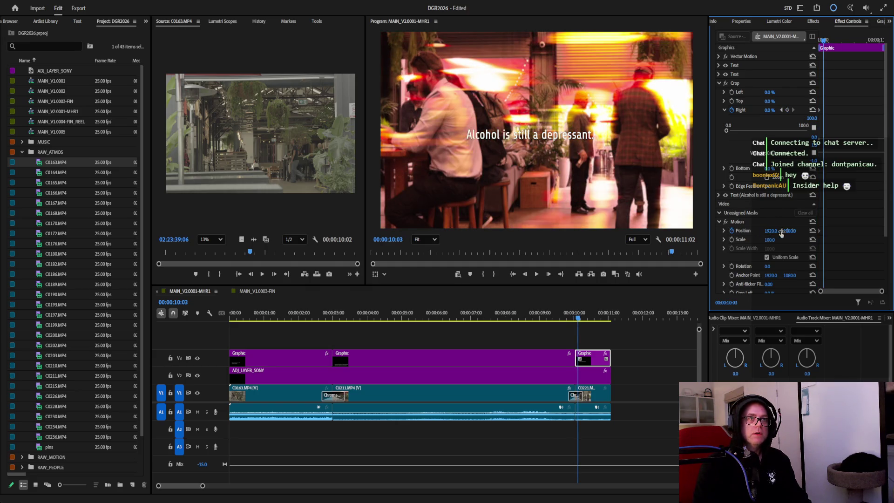
left_click(829, 42)
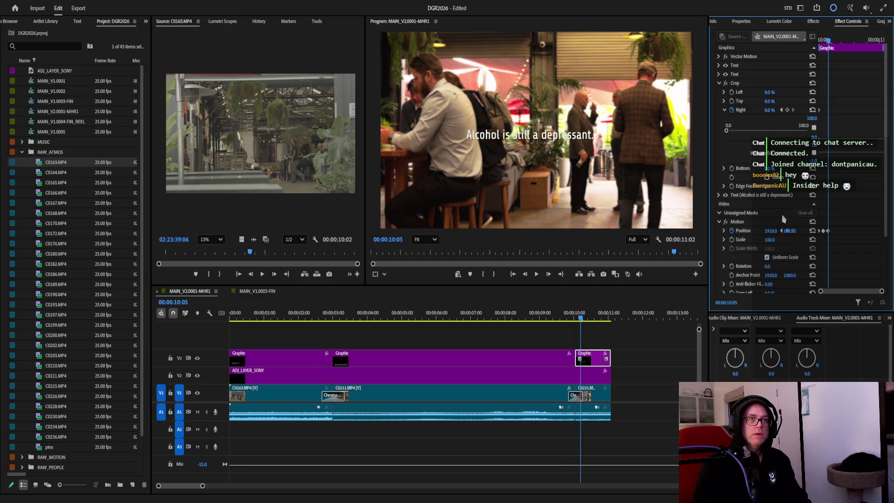
left_click_drag(830, 44, 836, 47)
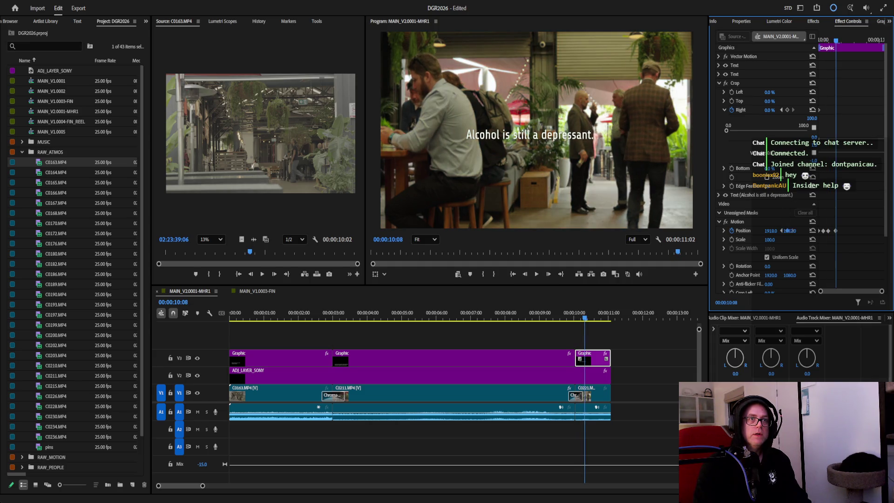
left_click(842, 45)
left_click_drag(769, 234, 774, 232)
left_click_drag(842, 45, 849, 45)
left_click_drag(777, 234, 782, 235)
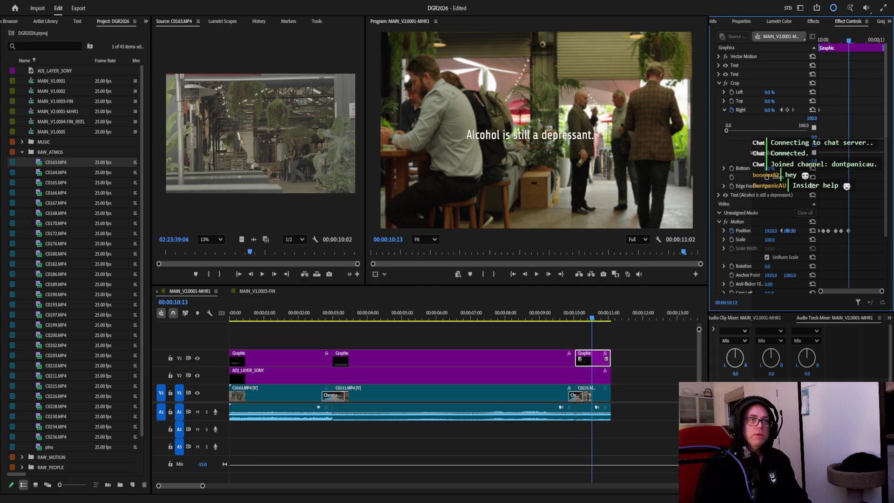
Add sideways Position keyframes at 10:16, 10:22 (X 1913), 10:24 and 11:01, then return to the clip start.
left_click_drag(852, 43, 867, 42)
left_click(789, 231)
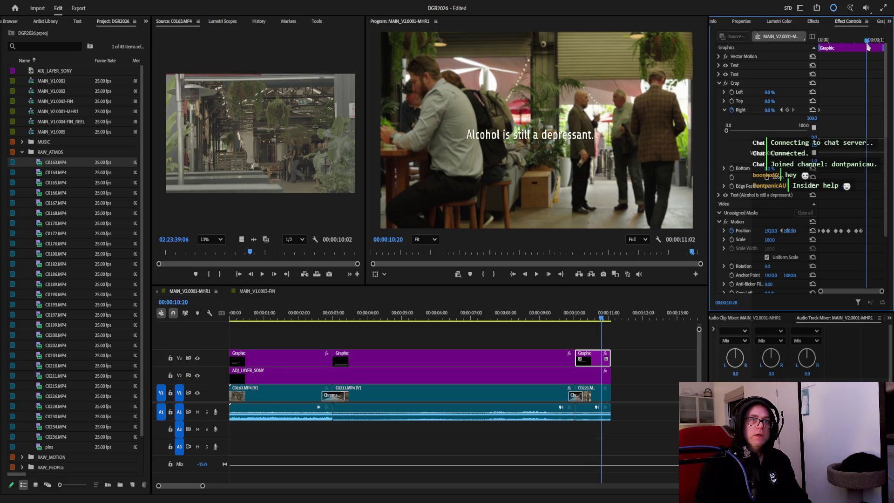
left_click_drag(790, 232, 795, 225)
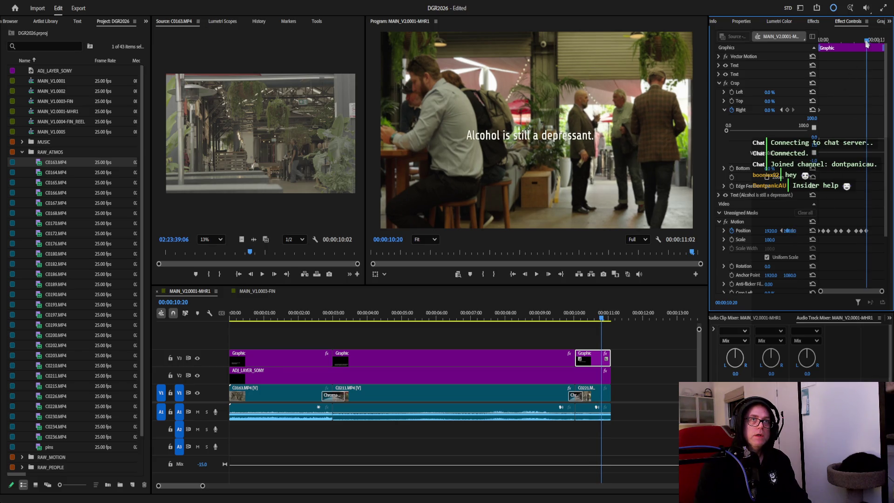
left_click_drag(867, 43, 872, 39)
left_click_drag(770, 232, 764, 231)
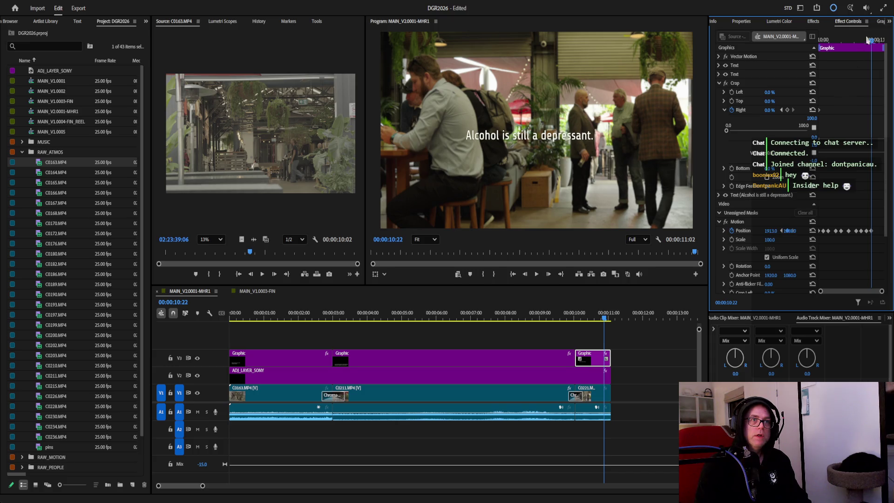
left_click_drag(874, 44, 877, 42)
left_click_drag(772, 231, 778, 226)
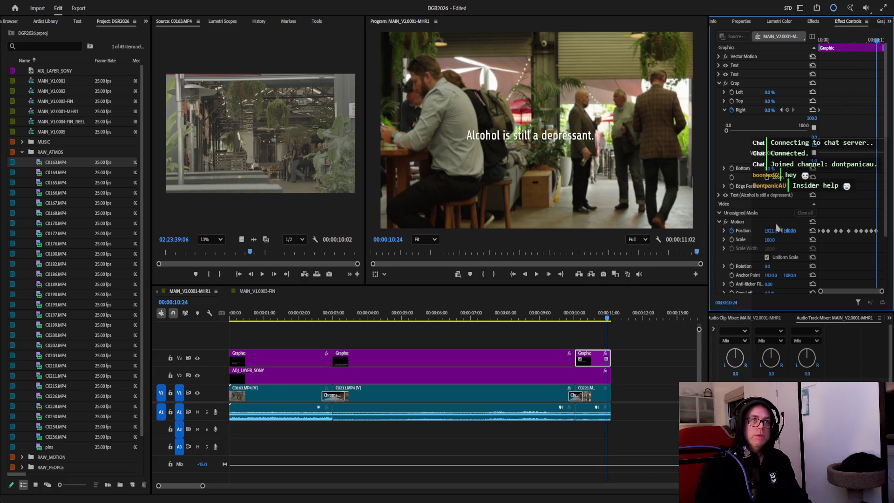
left_click_drag(876, 43, 882, 41)
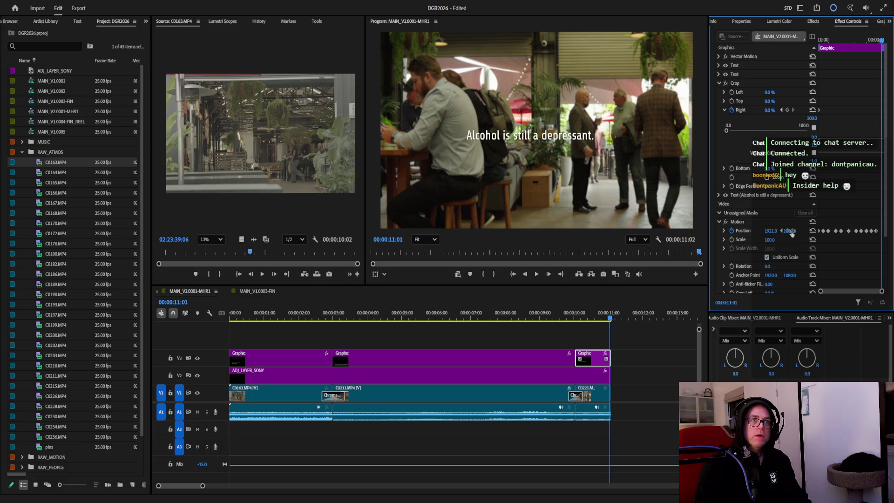
left_click_drag(883, 42, 825, 42)
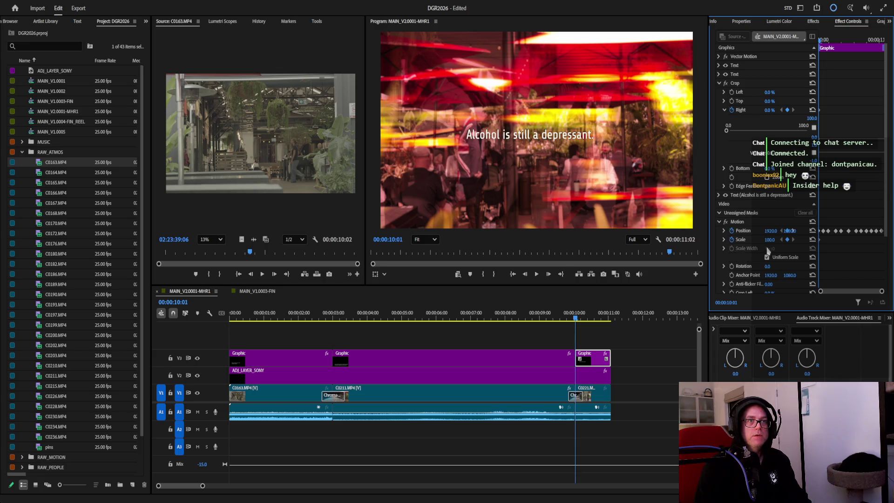
Keyframe the caption's Scale to 100.5 at 10:04 and 101 at 10:09, undoing a stray change at 10:14.
left_click_drag(821, 43, 827, 42)
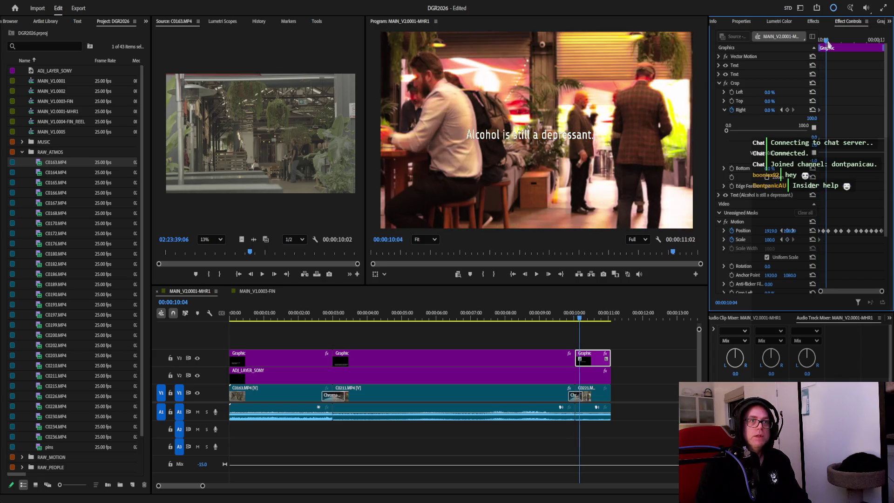
left_click(775, 239)
type("100.5")
key("Return")
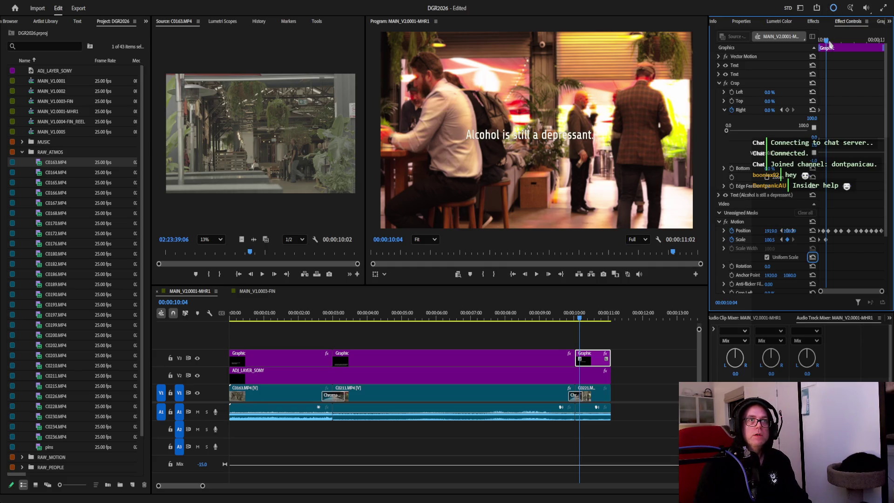
left_click_drag(830, 44, 841, 44)
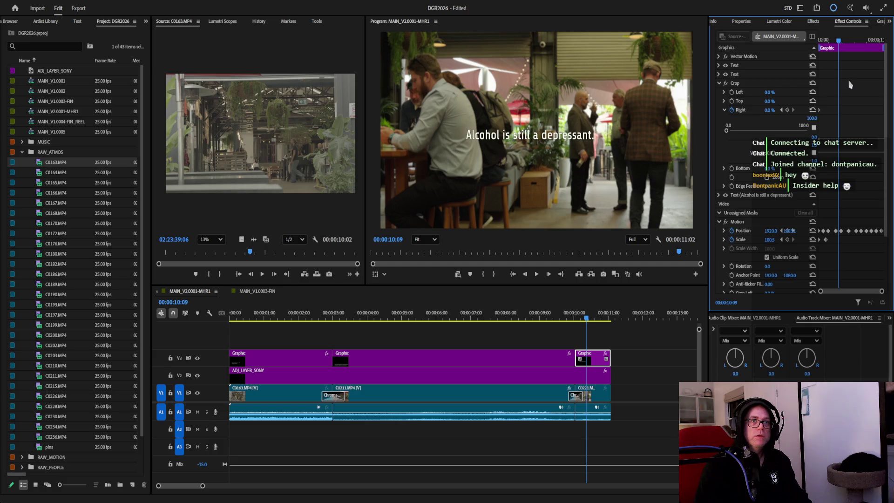
left_click(773, 240)
type("101")
key("Return")
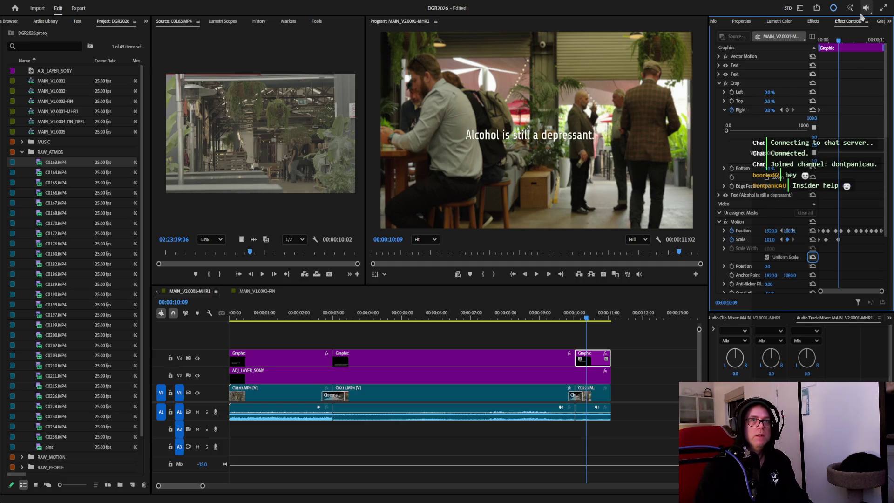
left_click_drag(841, 43, 852, 43)
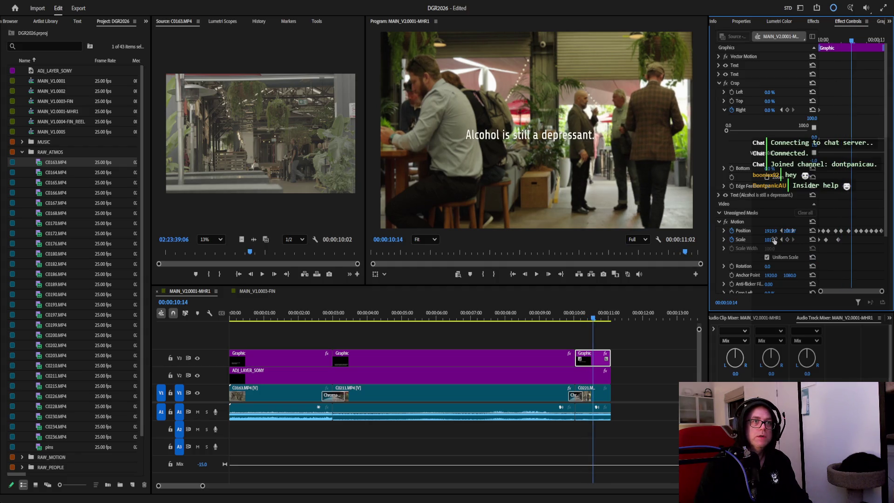
key("ctrl+z")
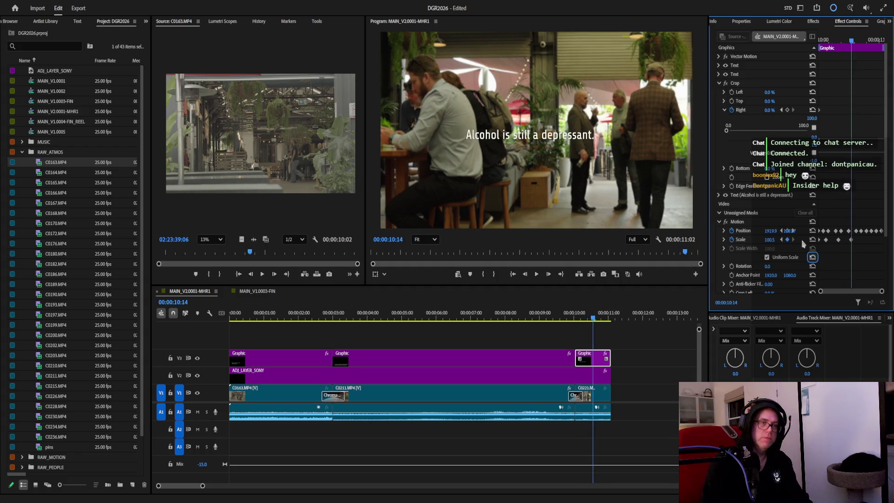
Add Scale keyframes of 100 at 10:19 and 99.5 at 10:24, then return to the clip start.
left_click_drag(851, 43, 864, 43)
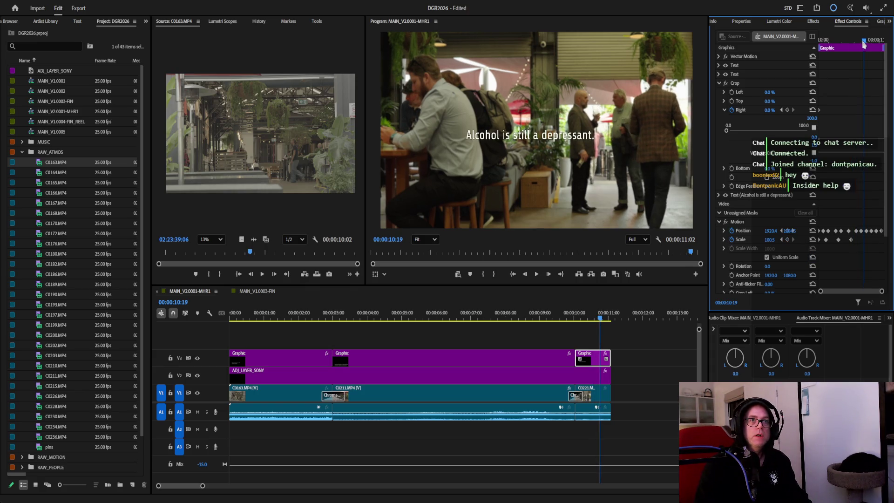
left_click(773, 241)
type("100")
key("Return")
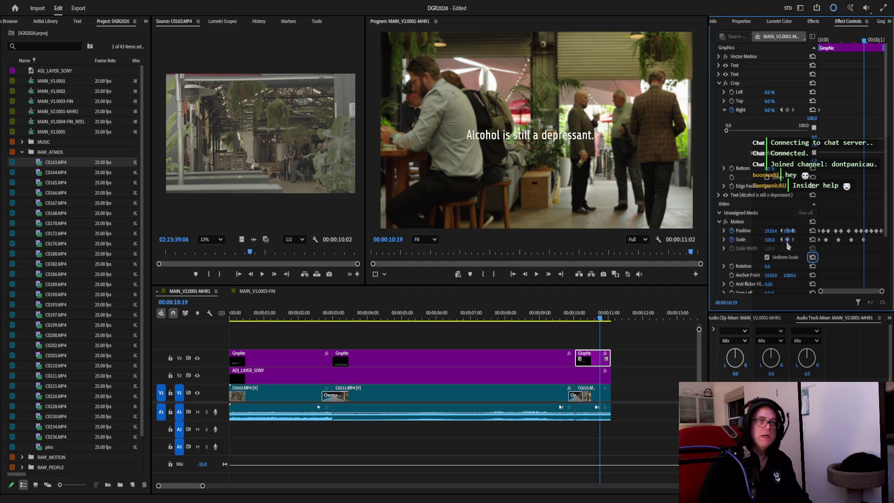
left_click_drag(864, 43, 878, 42)
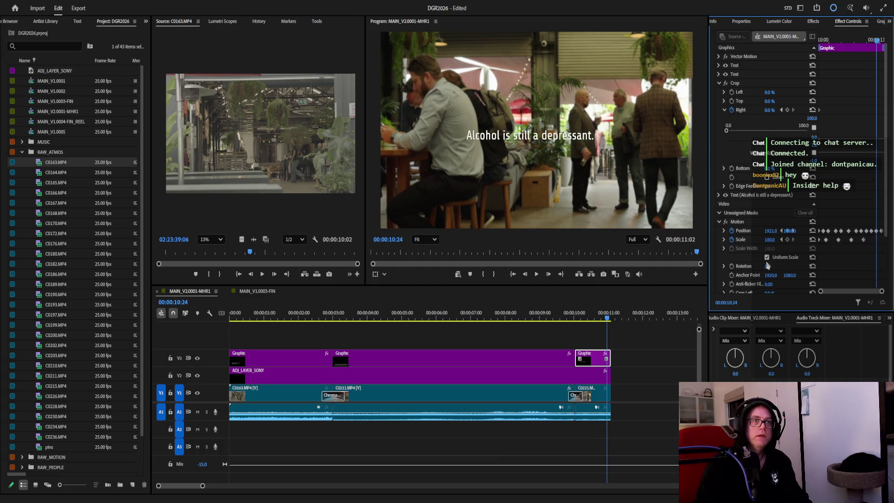
left_click(772, 242)
type("99.5")
key("Return")
left_click_drag(879, 45, 823, 44)
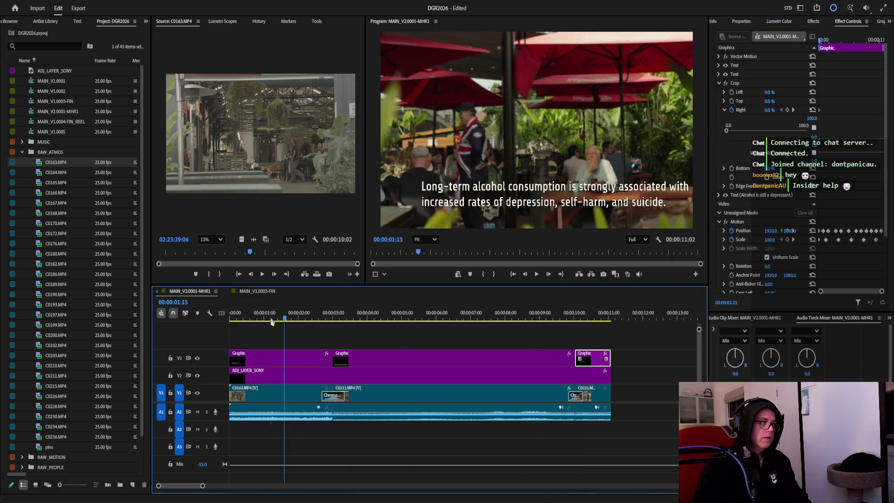
left_click_drag(577, 321, 230, 322)
left_click(536, 274)
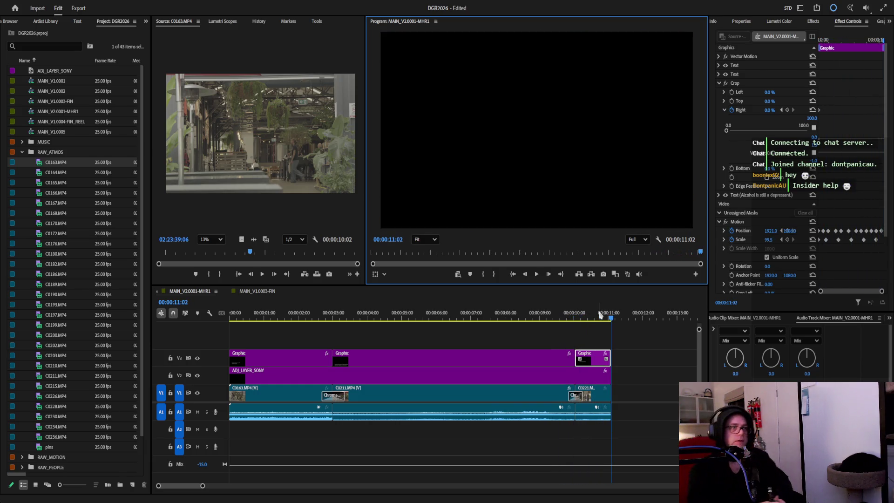
left_click_drag(621, 327, 211, 335)
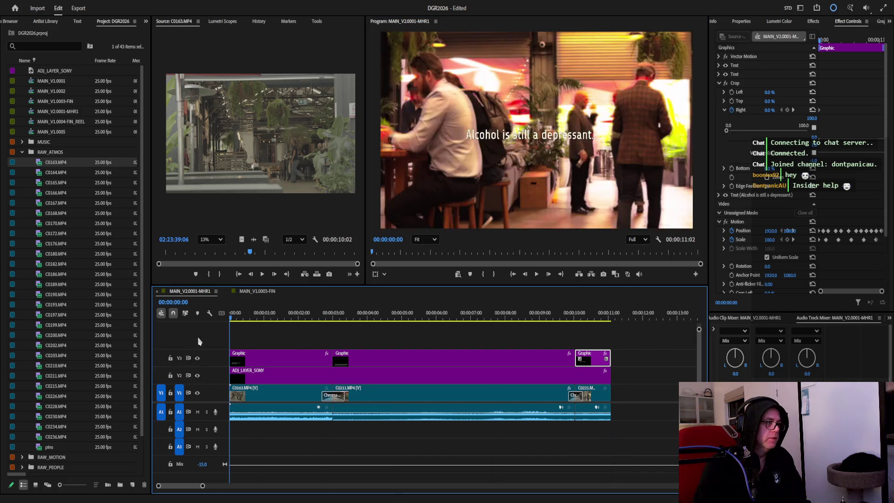
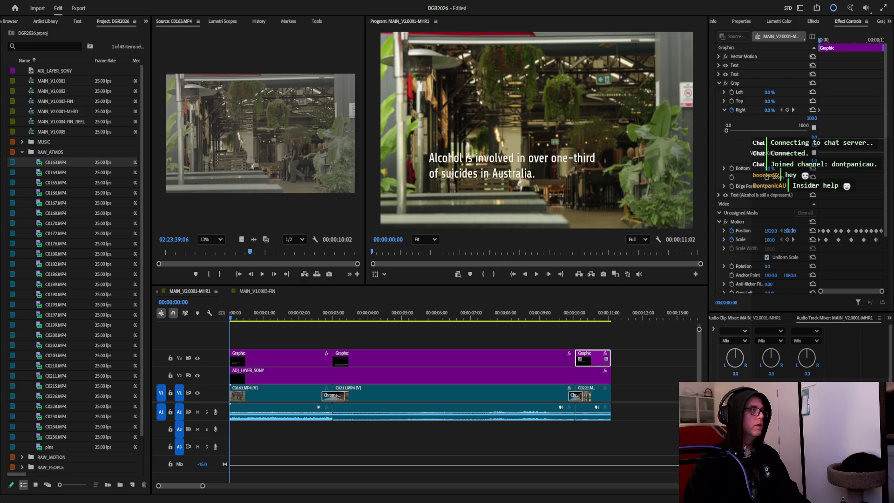
Switch to the Artist Library stock music and start a new music search.
left_click(46, 21)
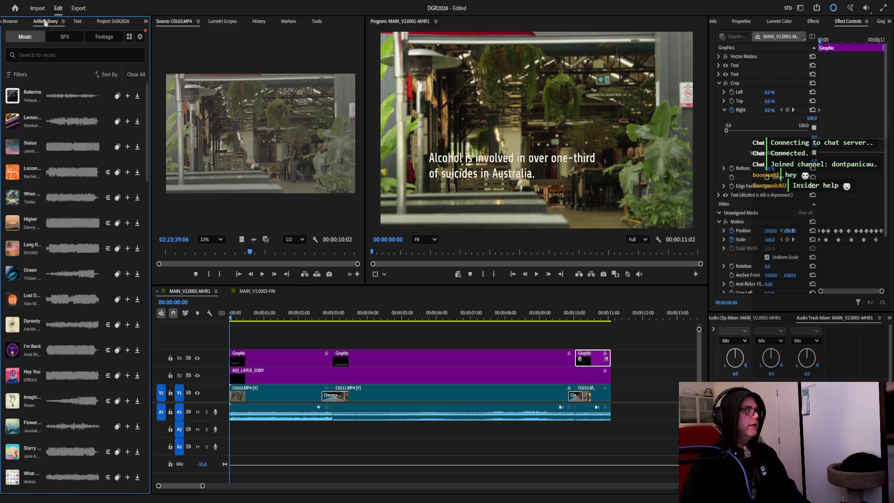
left_click(74, 57)
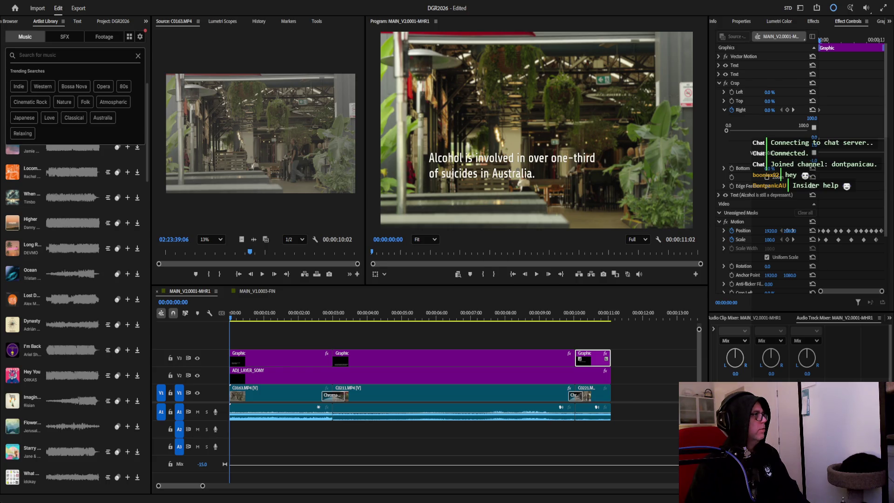
type("ambient documentary music")
Search the music library, switch to the 'ambiance' suggestion and raise preview volume to full.
key("Return")
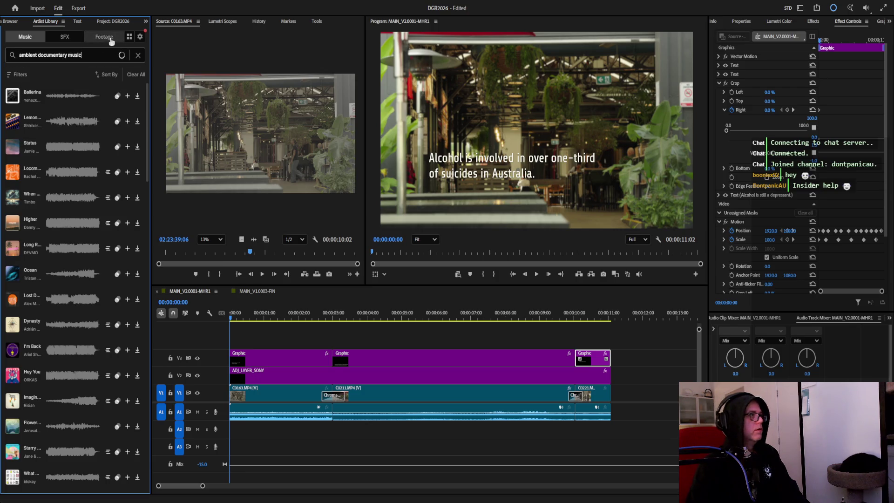
left_click(64, 58)
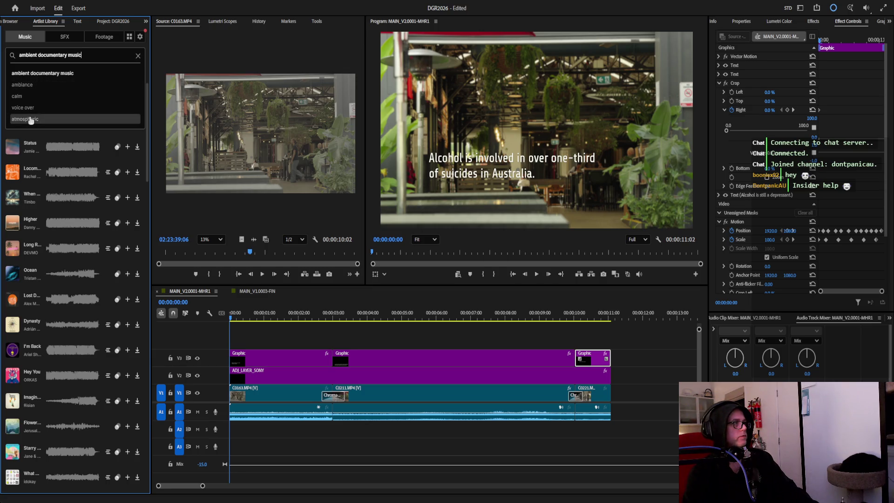
left_click(29, 85)
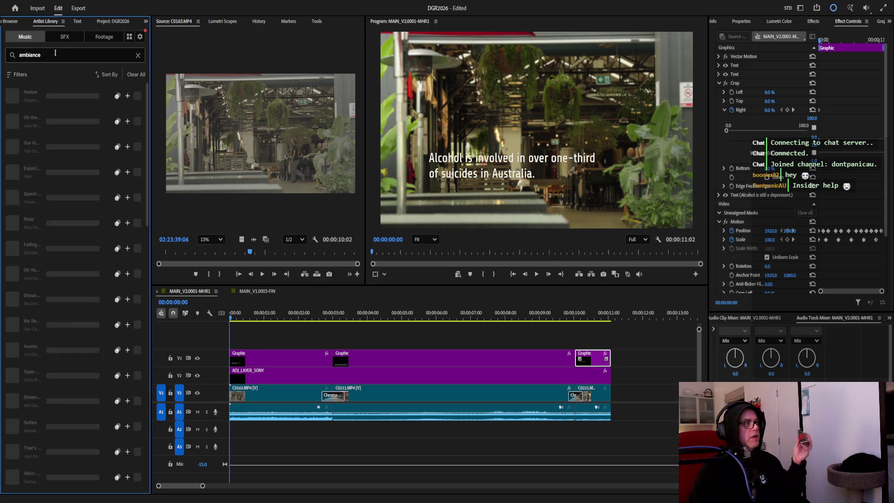
left_click(12, 95)
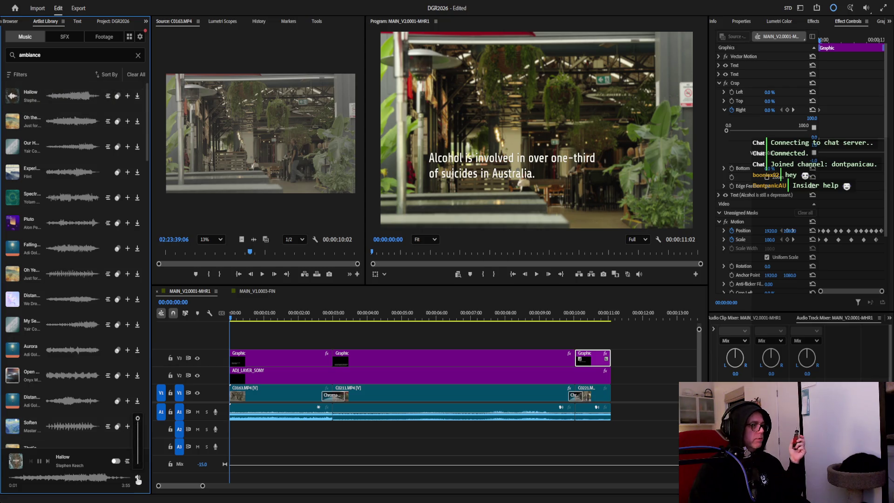
left_click_drag(139, 427, 138, 419)
Audition the ambiance results in turn, from Oh the Sunset down to Distant Embers and Soften.
left_click(12, 122)
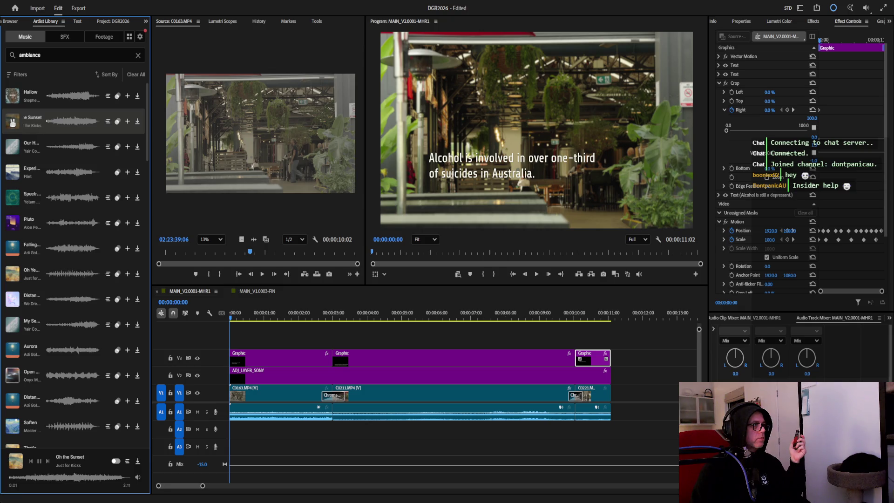
left_click(13, 148)
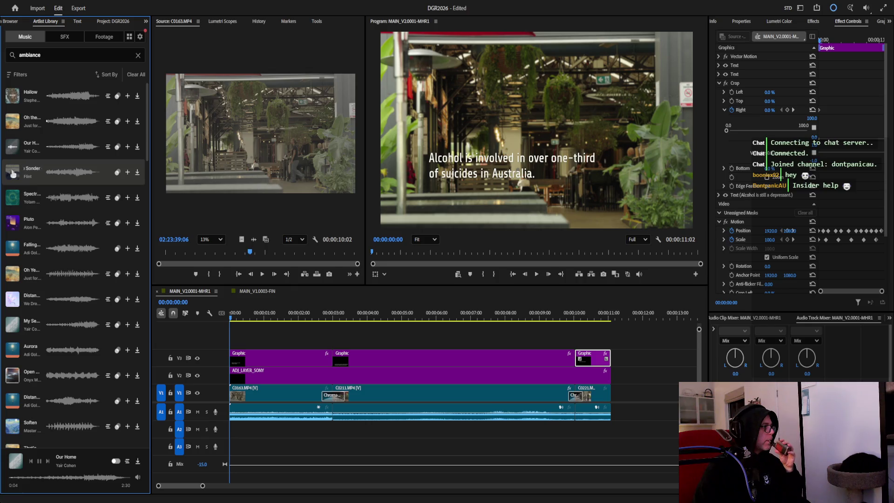
left_click(10, 169)
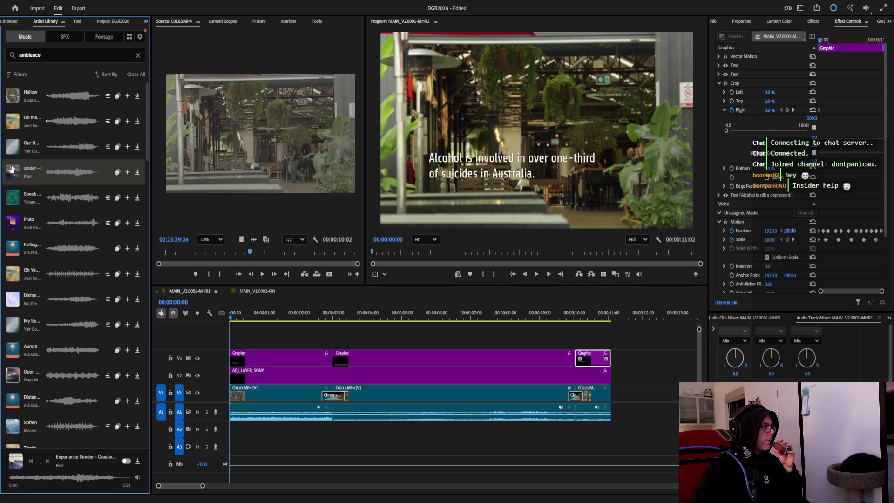
left_click(13, 199)
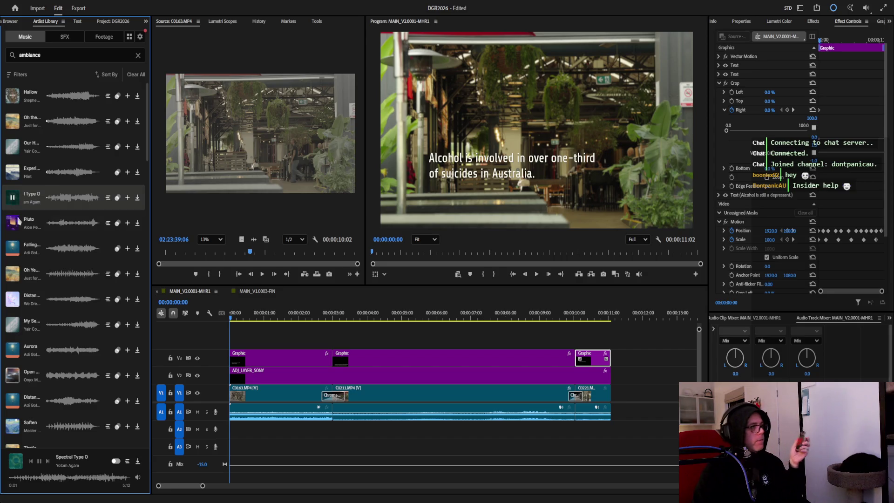
left_click(13, 221)
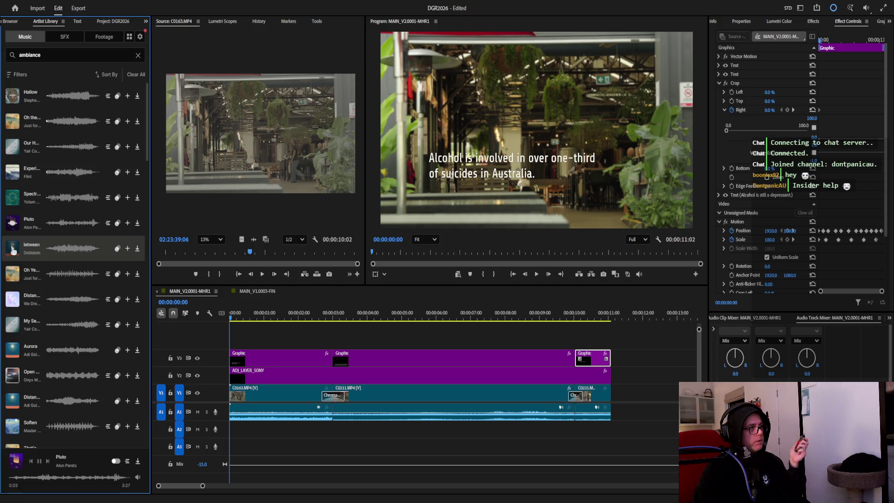
left_click(13, 248)
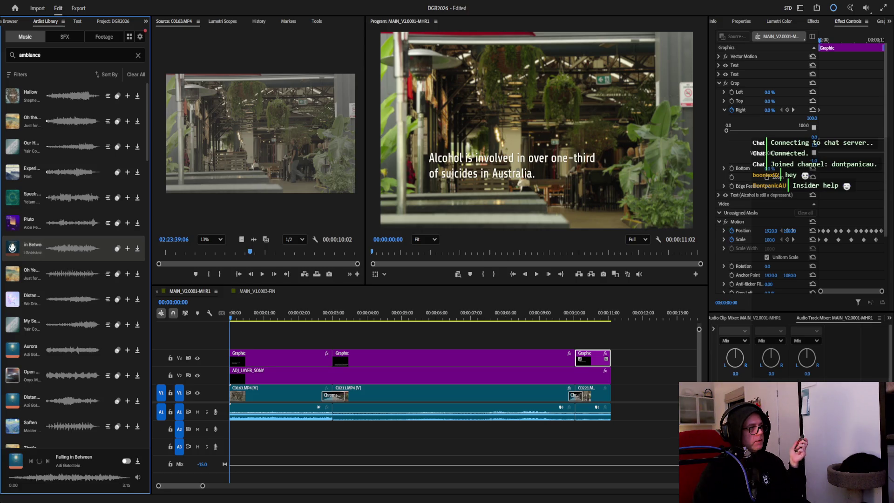
left_click(12, 277)
left_click(12, 299)
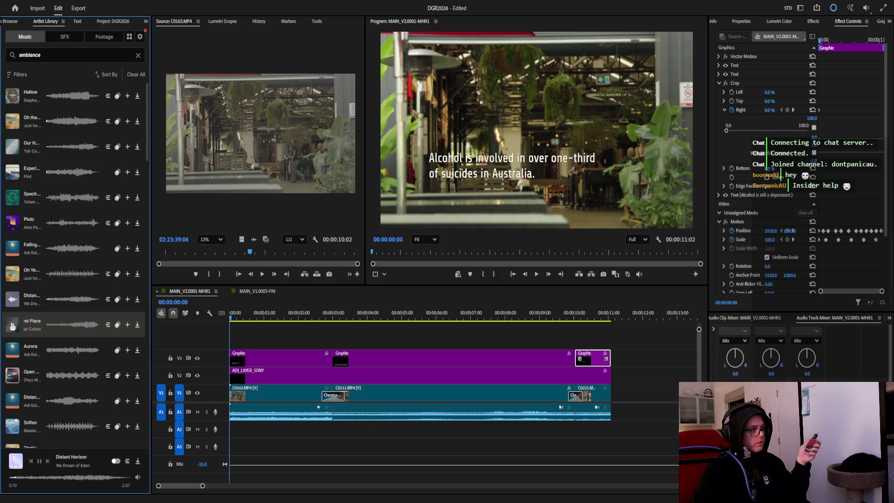
left_click(12, 325)
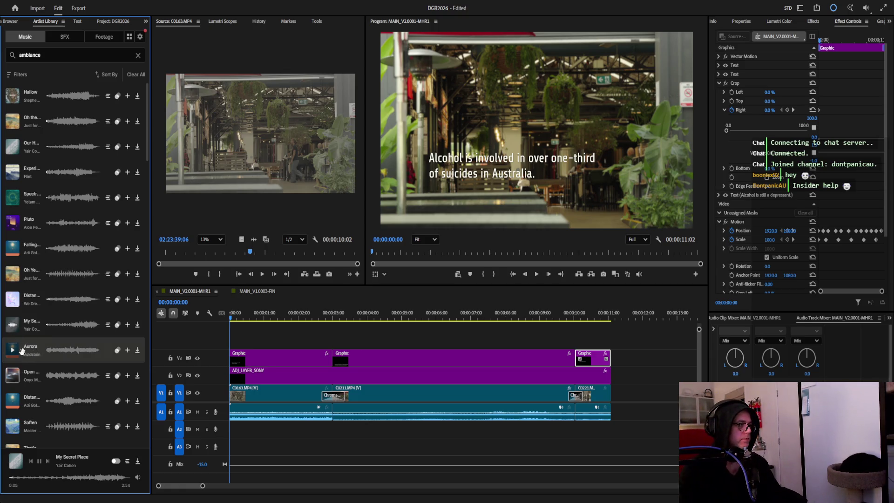
left_click(12, 375)
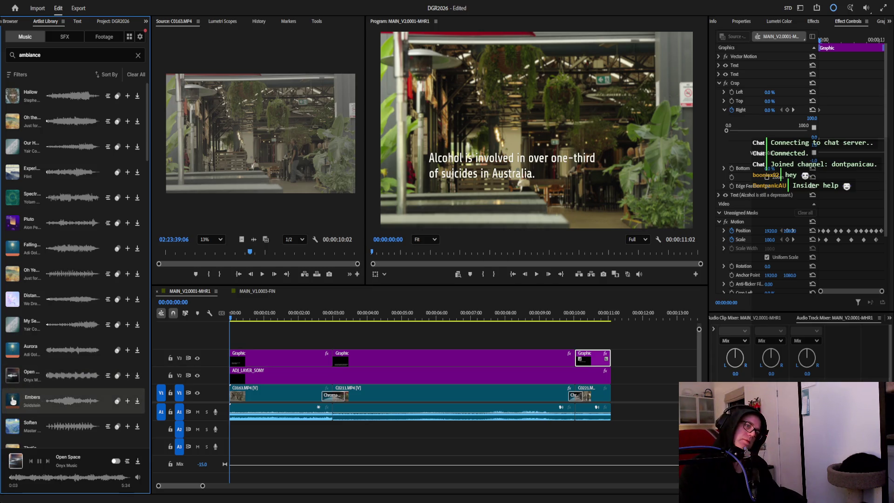
left_click(13, 401)
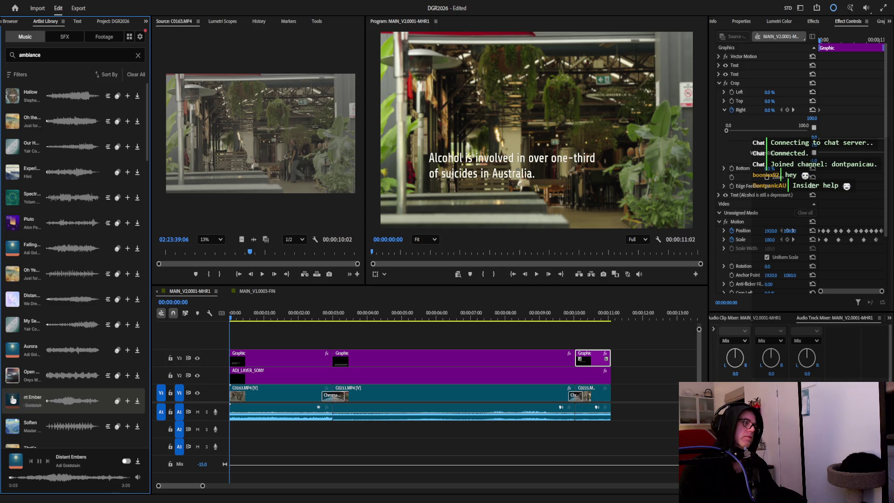
left_click(14, 420)
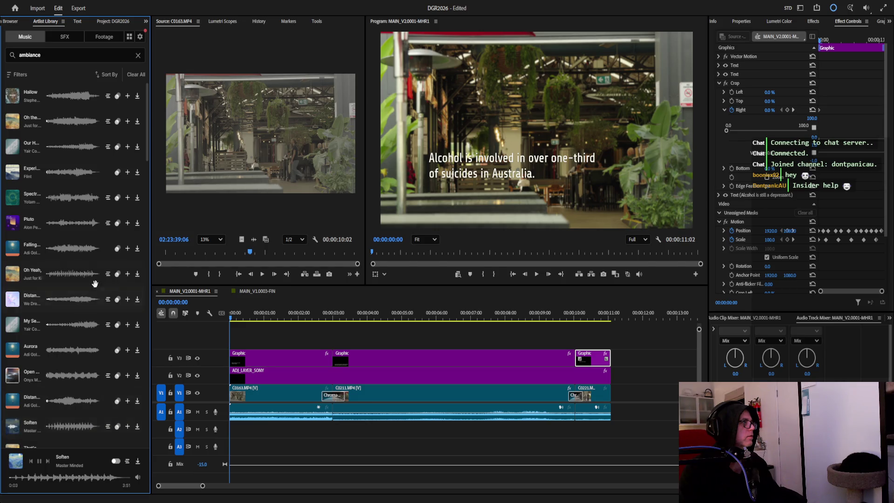
scroll(93, 284, "down", 5)
Audition further tracks from Parallel Dimension through Ancient Air to Someplace Else.
left_click(12, 316)
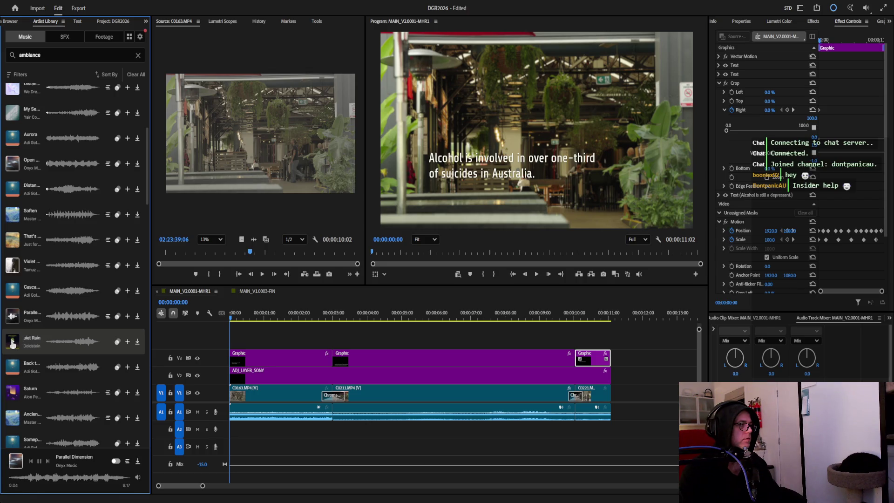
left_click(13, 342)
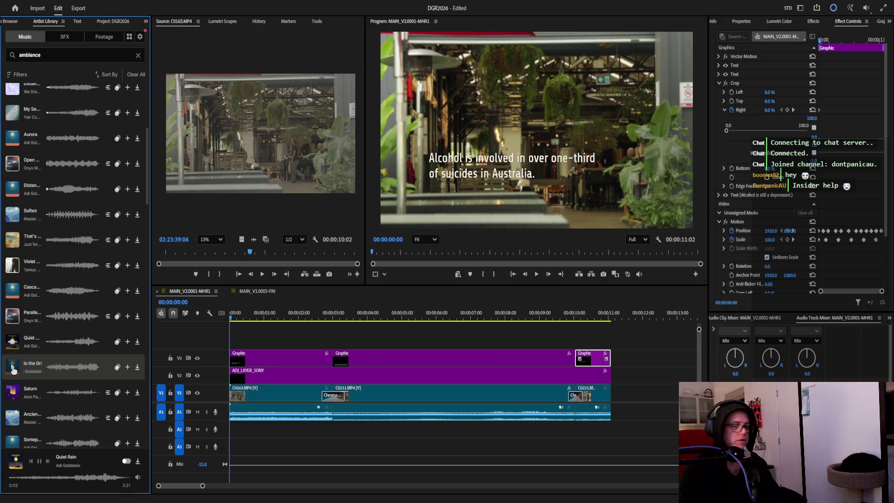
left_click(12, 367)
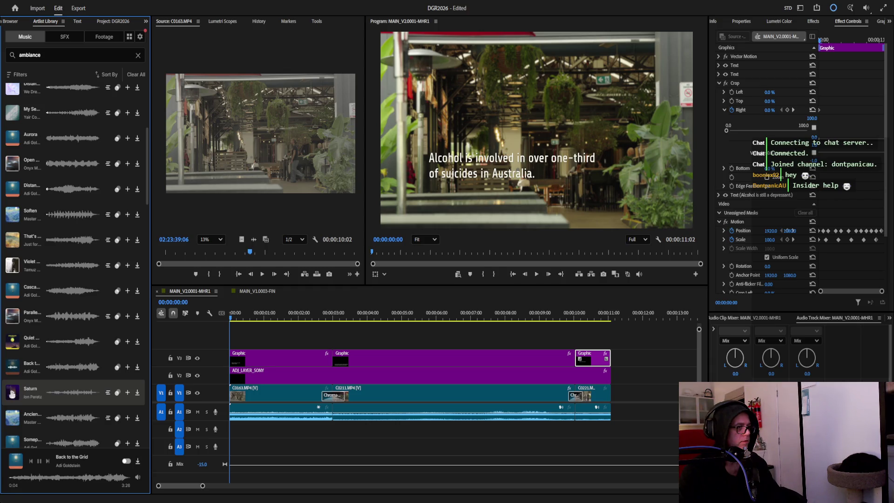
left_click(11, 392)
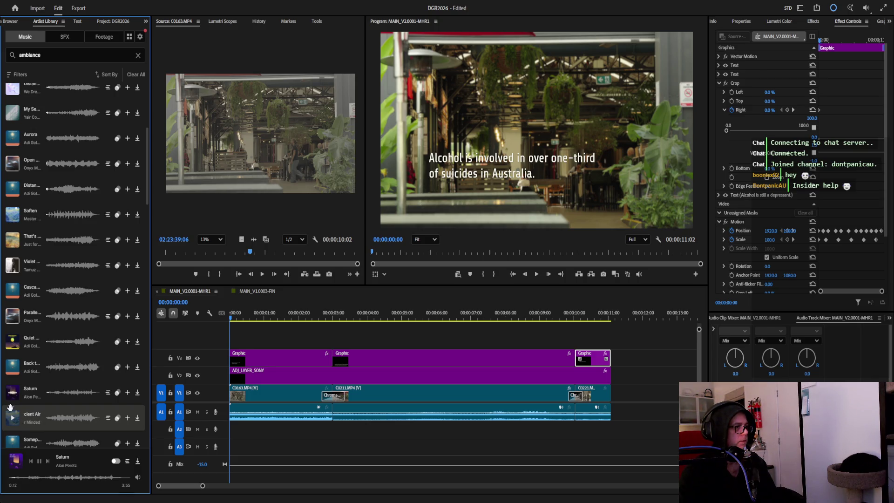
left_click(12, 417)
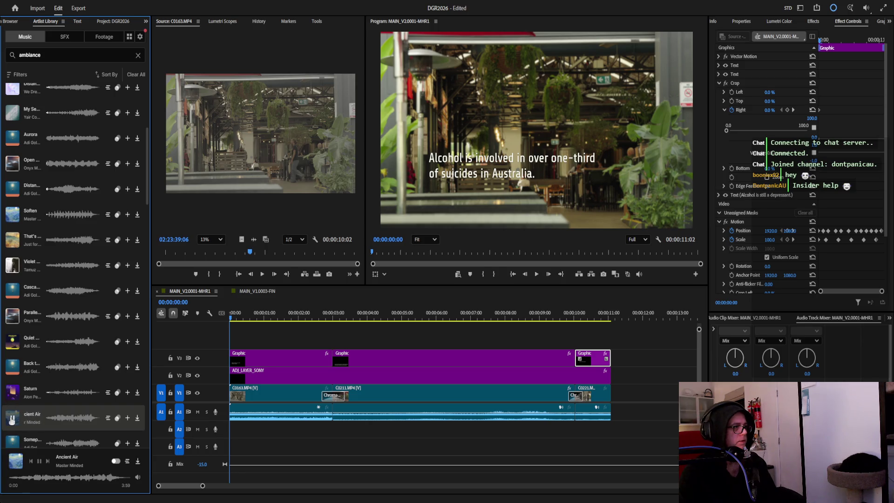
left_click(11, 444)
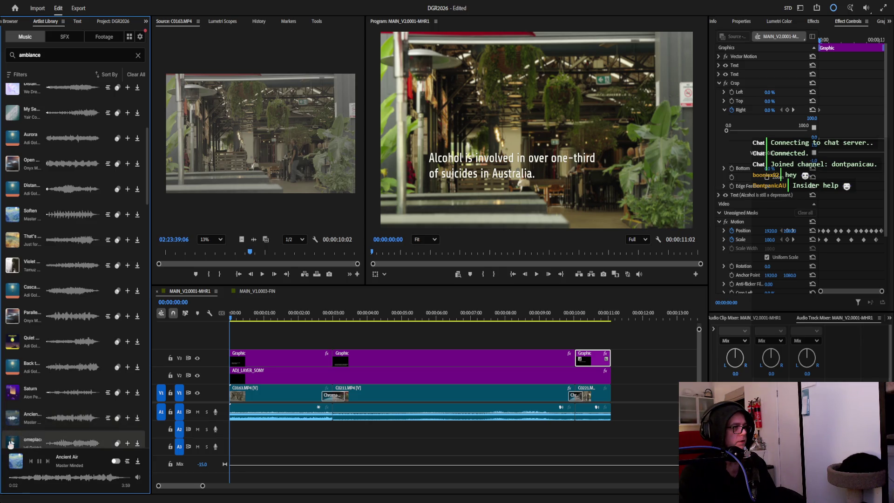
scroll(12, 279, "down", 3)
scroll(49, 209, "down", 5)
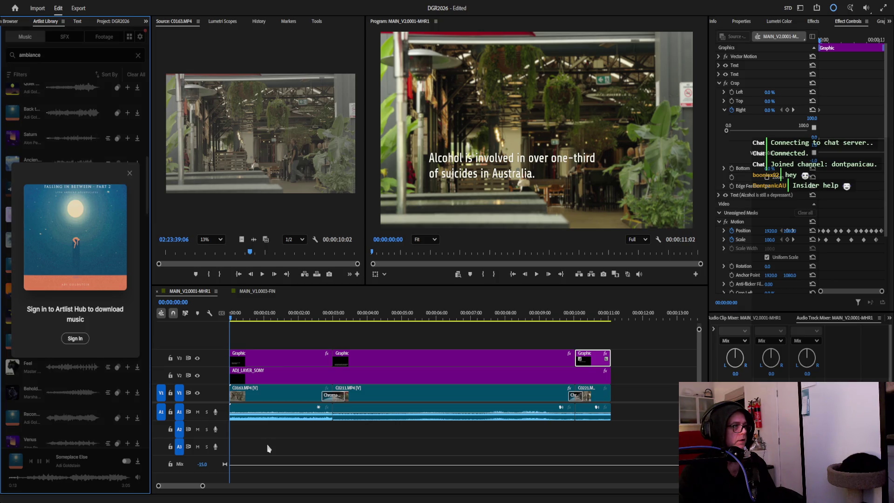
Dismiss the Artist Hub sign-in prompt and download Someplace Else into the project.
left_click(78, 339)
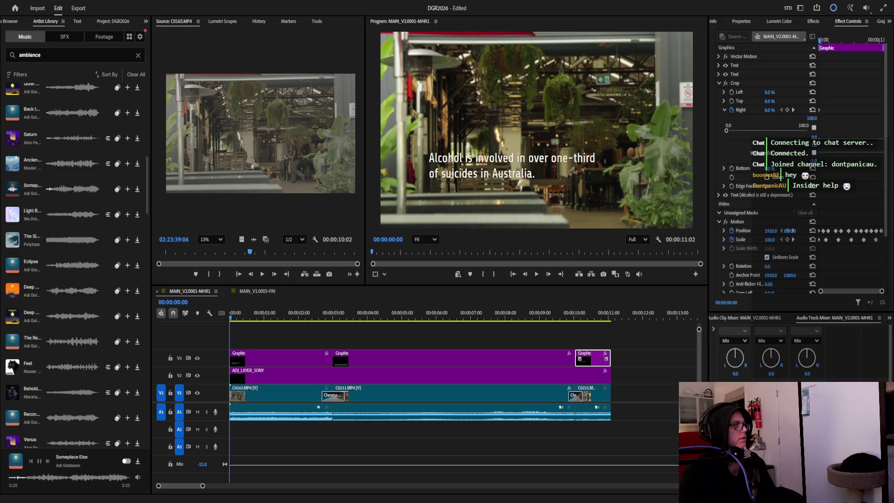
mouse_move(13, 187)
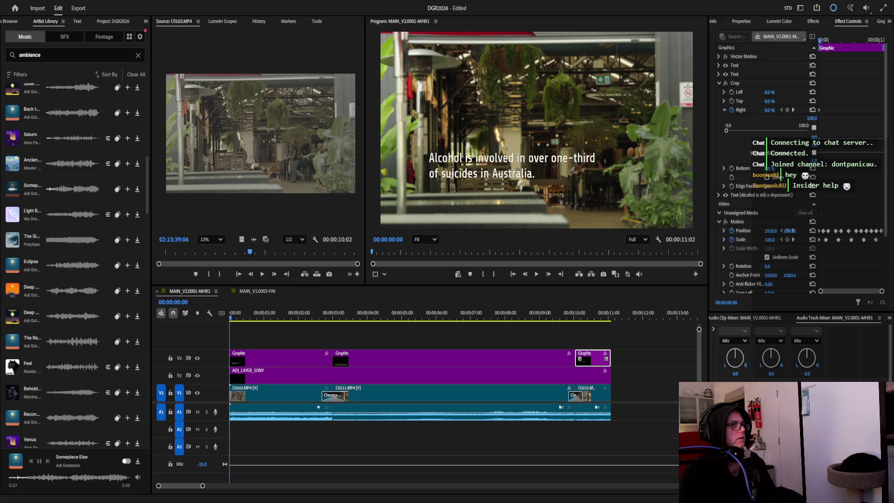
left_click(49, 188)
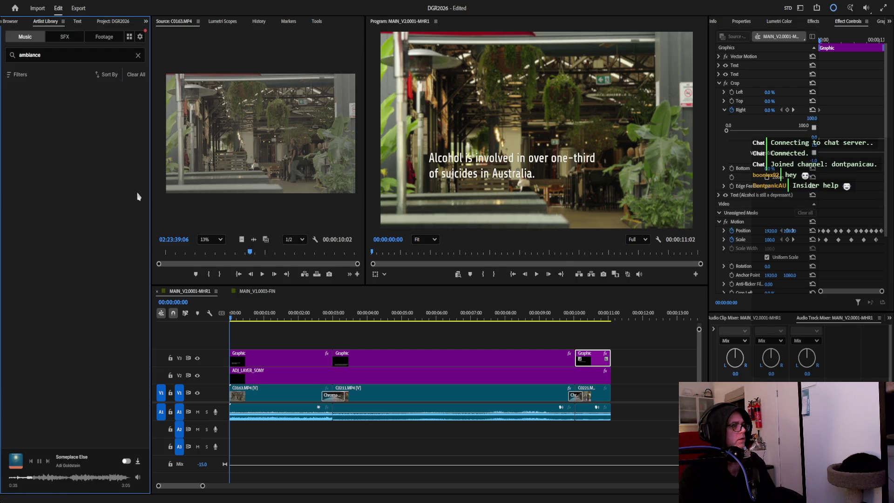
left_click(139, 463)
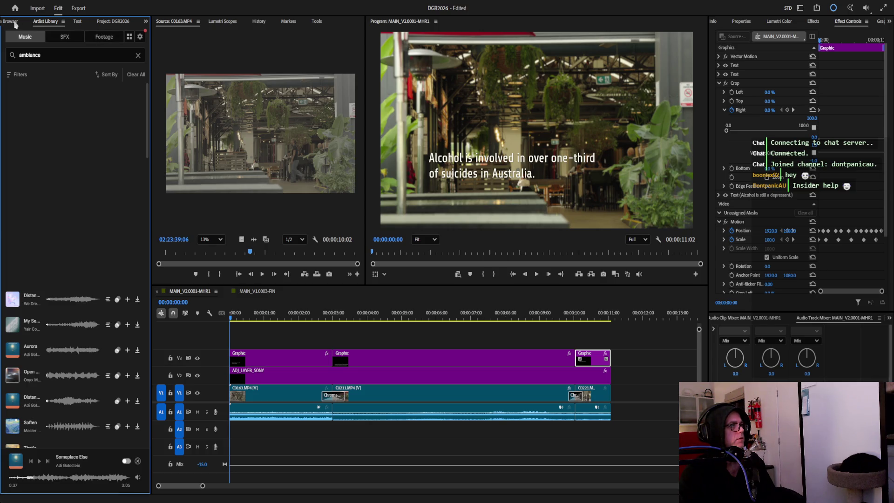
left_click(104, 22)
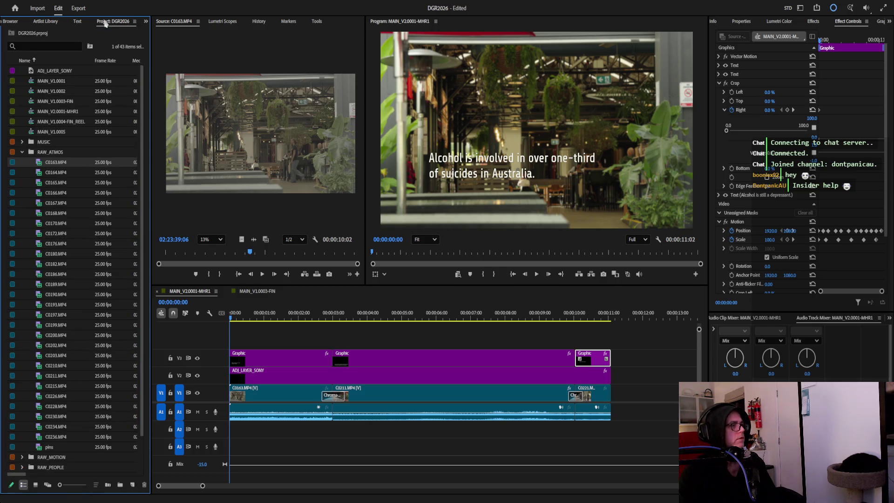
Place the Someplace Else music on A2 and trim it to end with the 11-second sequence.
left_click(23, 153)
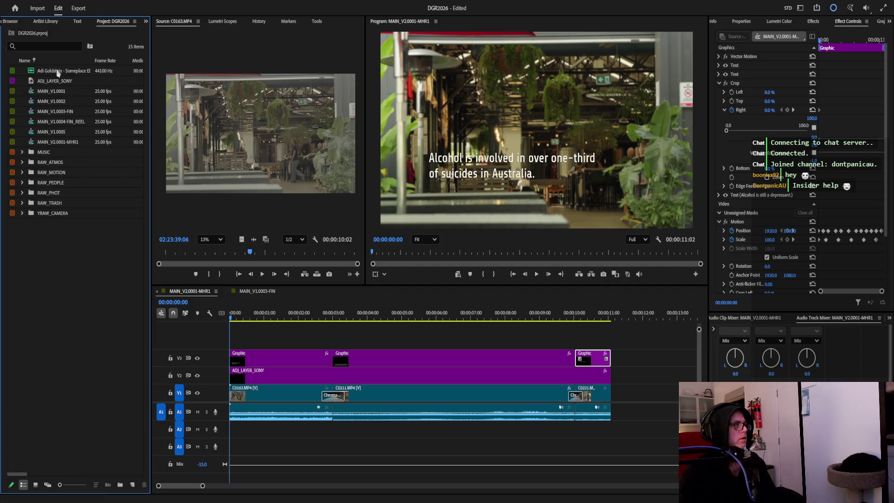
left_click_drag(58, 72, 238, 439)
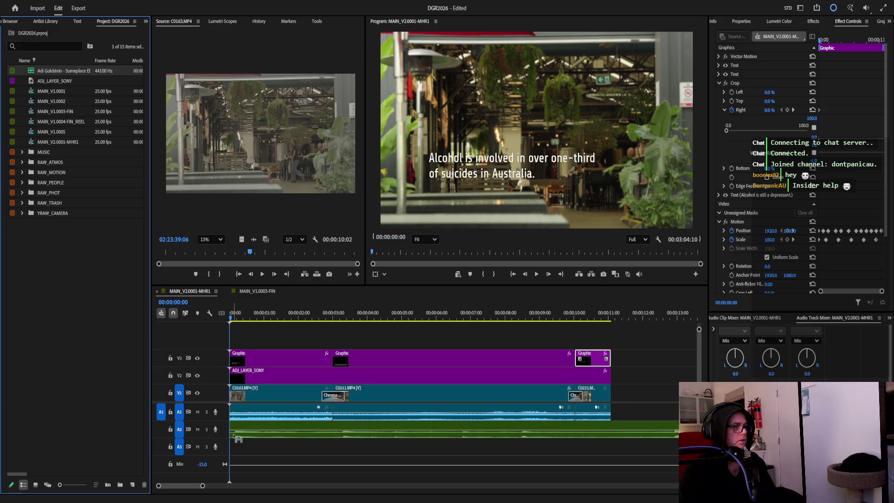
mouse_move(184, 486)
left_mouse_down()
mouse_move(221, 487)
mouse_move(157, 487)
mouse_move(443, 486)
left_mouse_up()
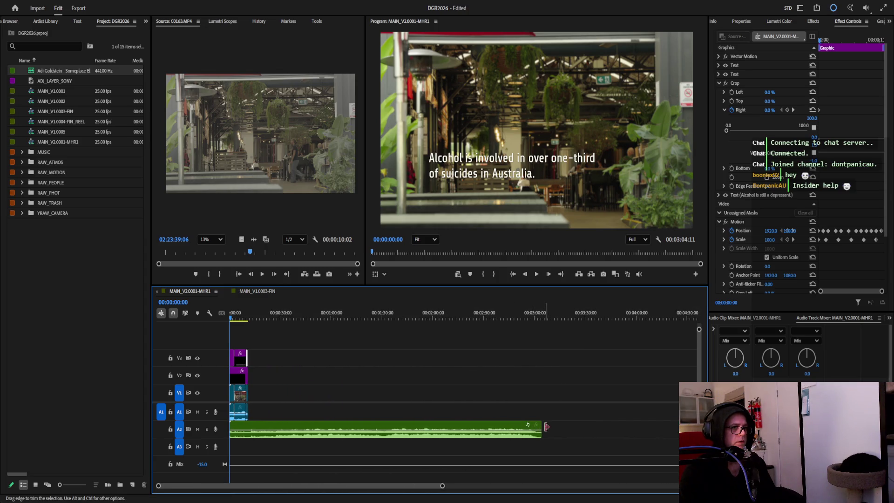
left_click_drag(539, 426, 247, 427)
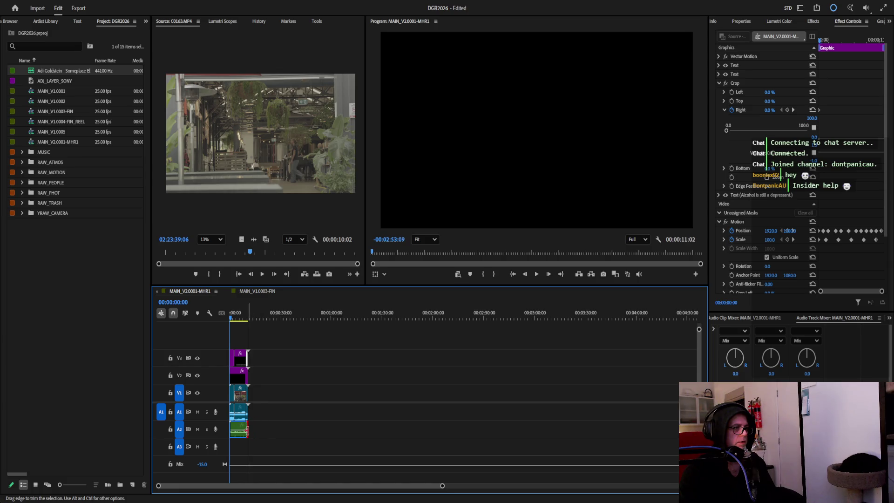
mouse_move(442, 485)
left_mouse_down()
mouse_move(183, 486)
mouse_move(198, 493)
left_mouse_up()
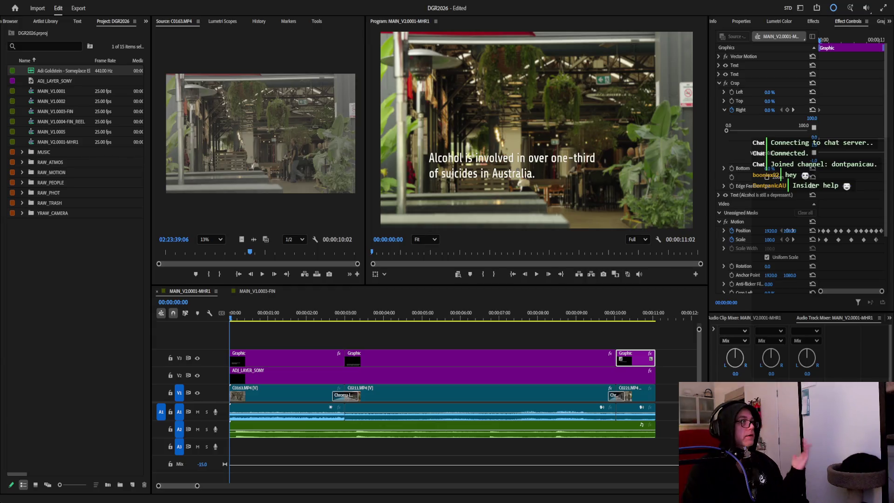
left_click(47, 21)
left_click(65, 36)
Search SFX for 'chatter', audition results and download the Mexico City coffee shop ambience.
left_click(78, 55)
type("ahatter")
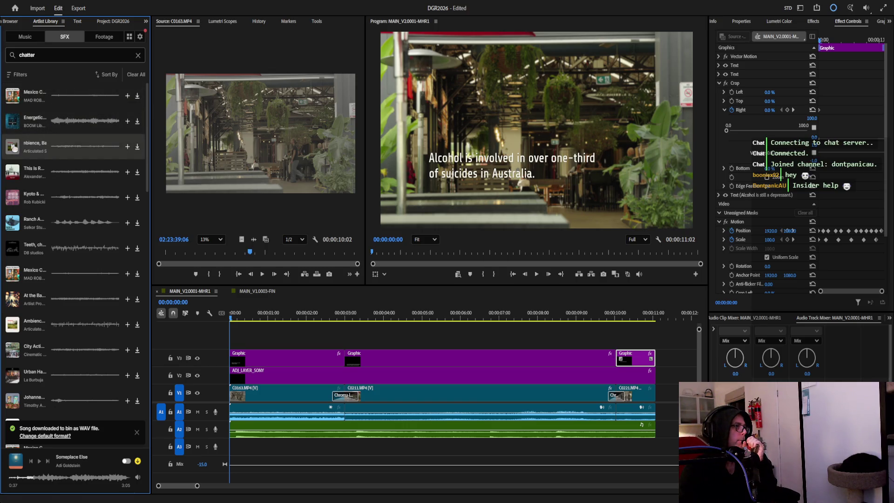
left_click(13, 143)
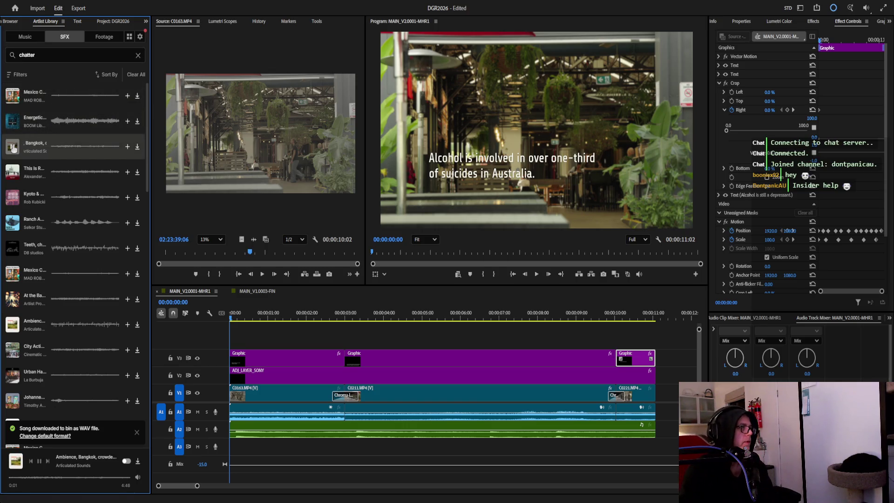
left_click(13, 173)
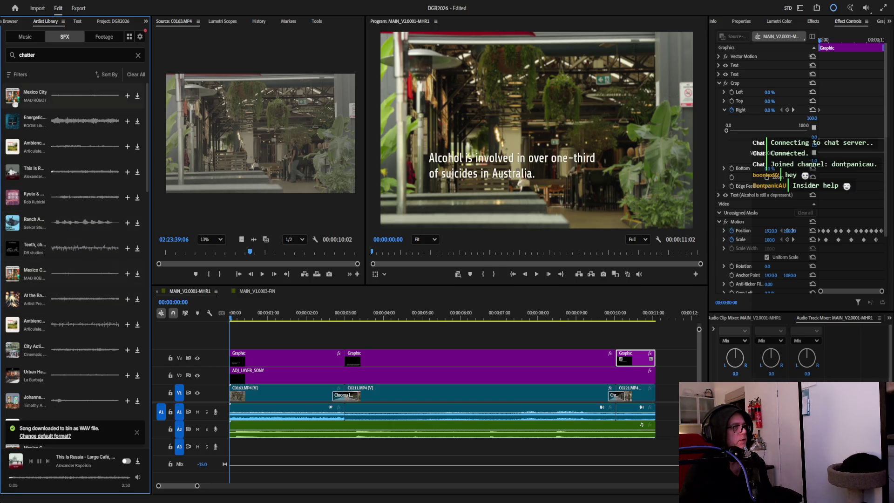
left_click(12, 96)
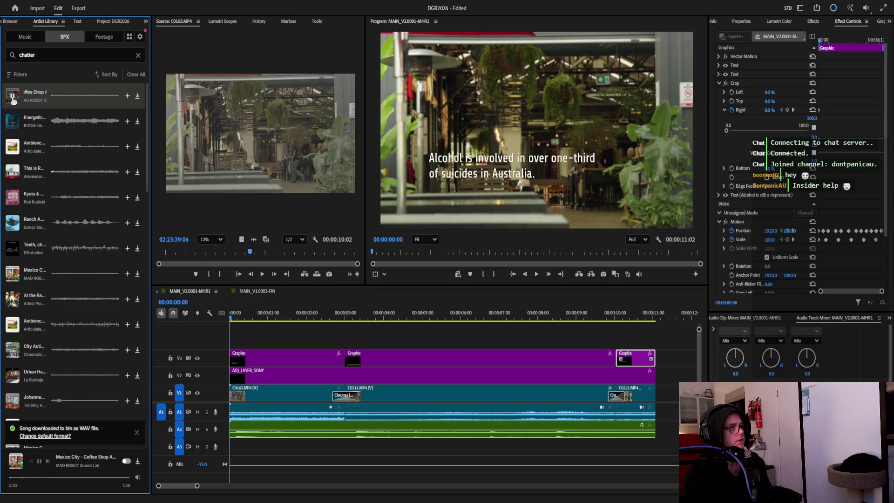
left_click(137, 97)
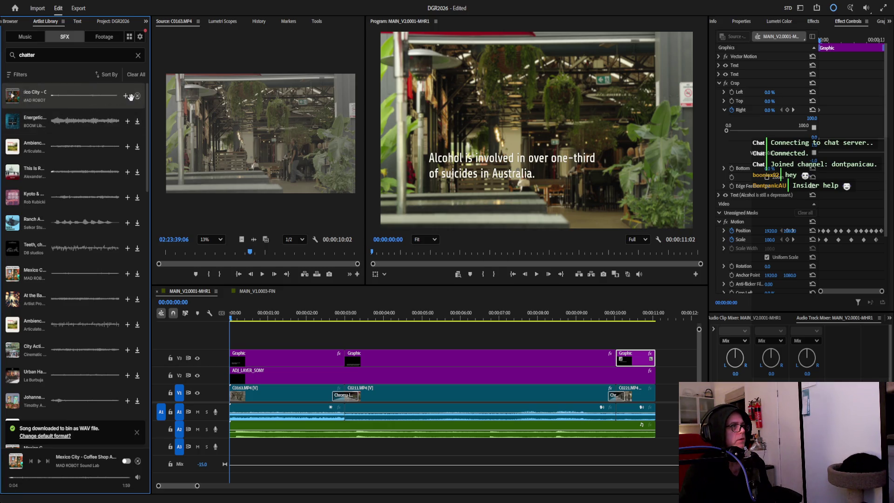
left_click(114, 22)
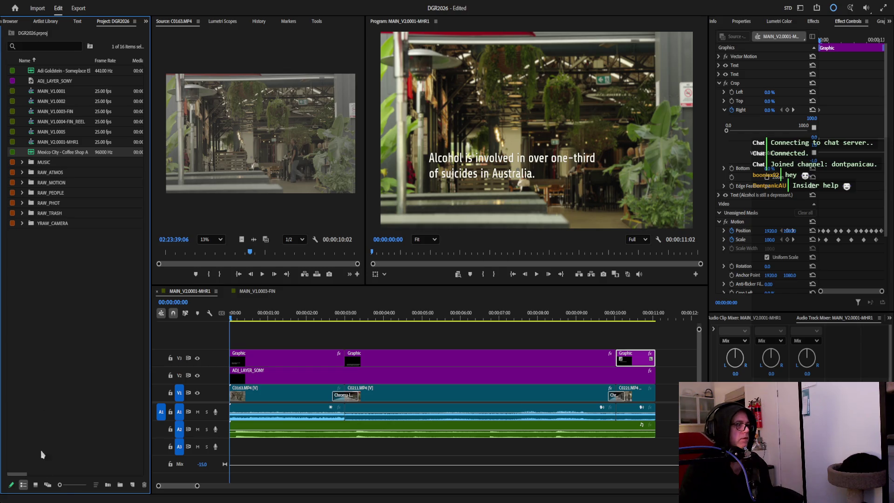
Create a SOUNDS bin holding both audio downloads and place the coffee shop ambience on A3.
left_click(51, 342)
key("ctrl+b")
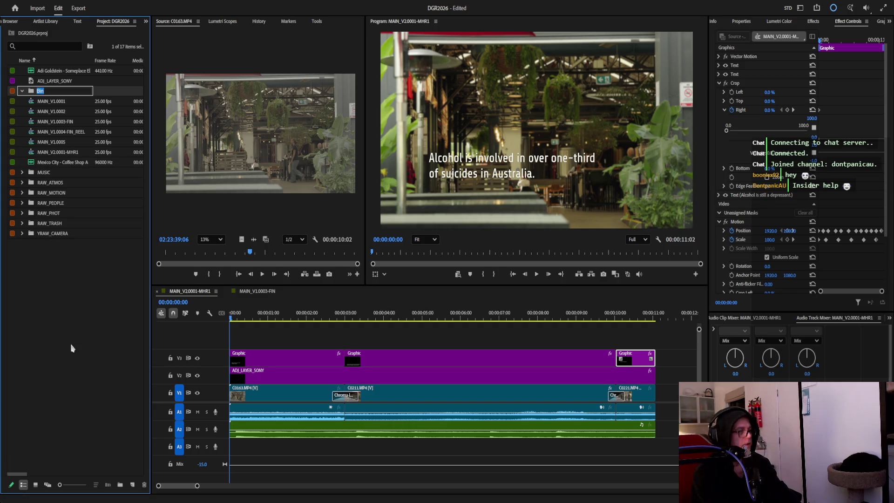
key("Tab")
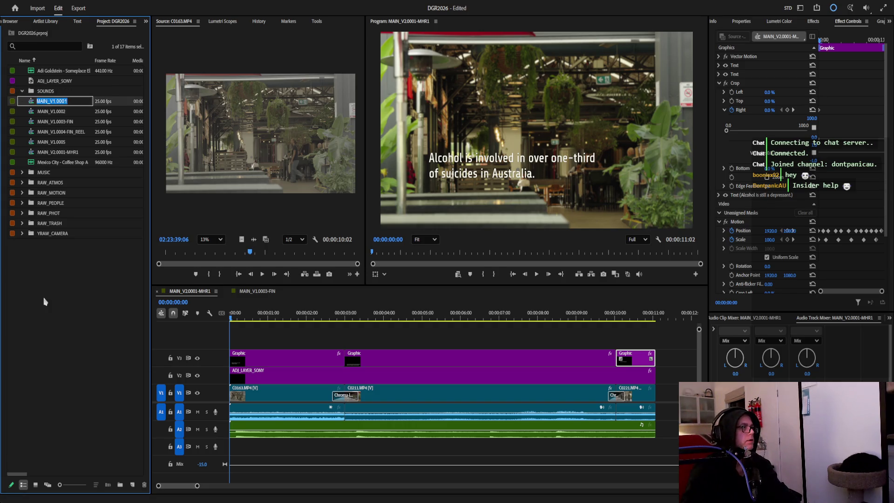
left_click_drag(49, 71, 48, 87)
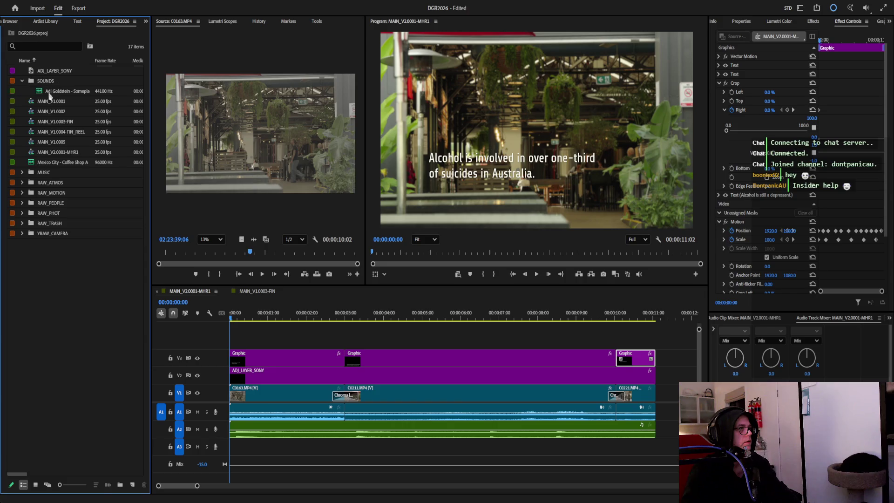
left_click_drag(60, 162, 46, 83)
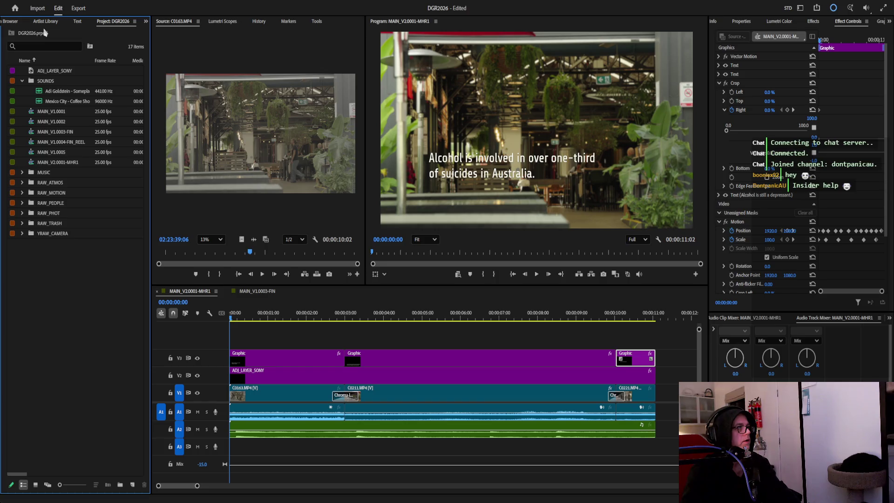
left_click_drag(56, 105, 238, 447)
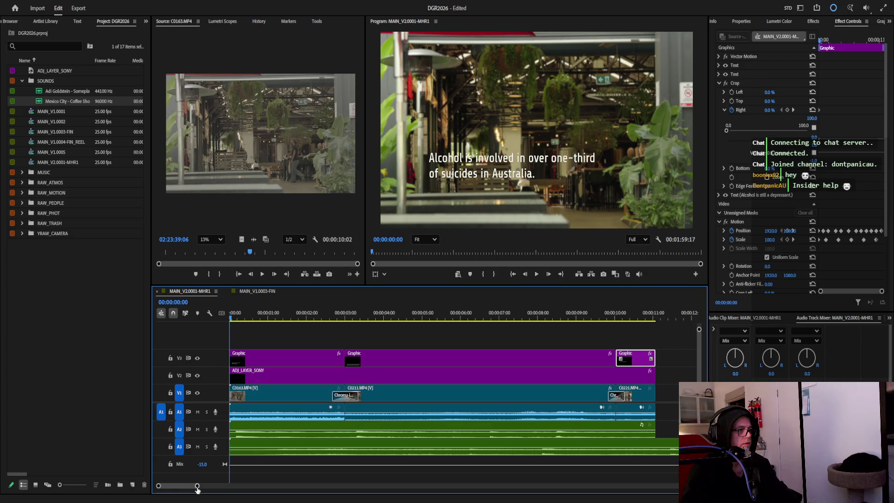
Trim the Mexico City ambience on A3 to end with the rest of the sequence.
left_click_drag(198, 487, 402, 486)
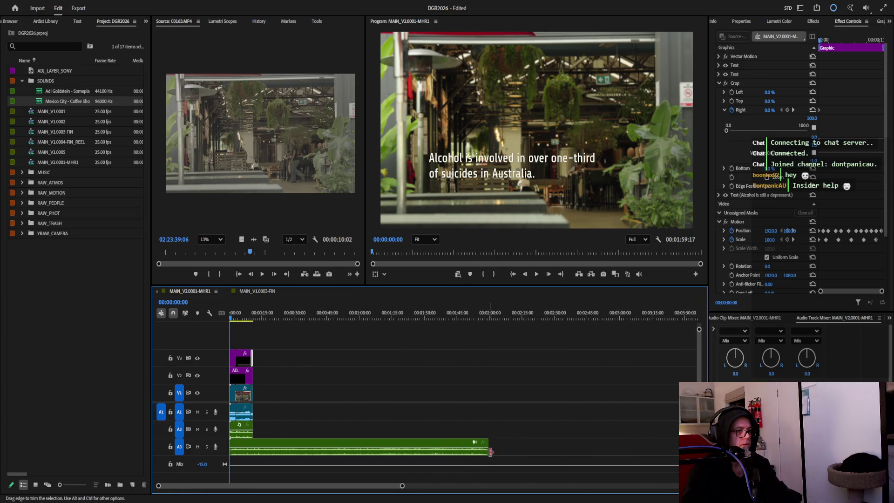
left_click_drag(488, 452, 257, 453)
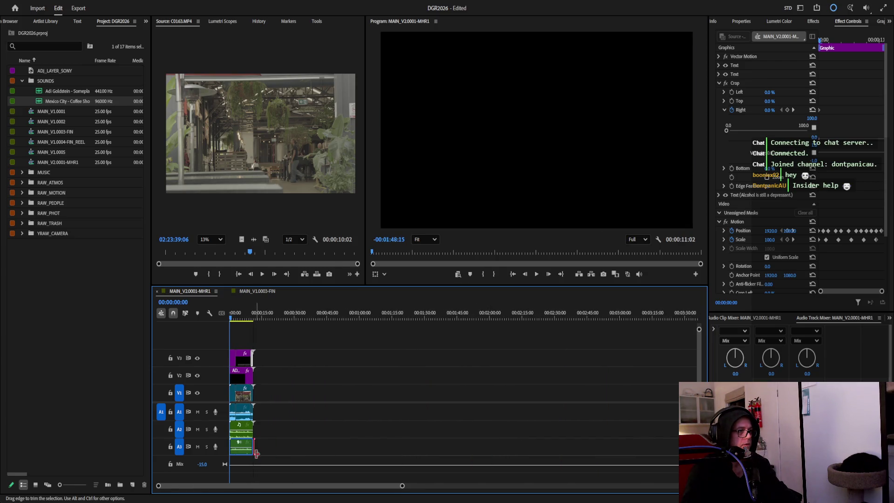
left_click_drag(402, 485, 181, 495)
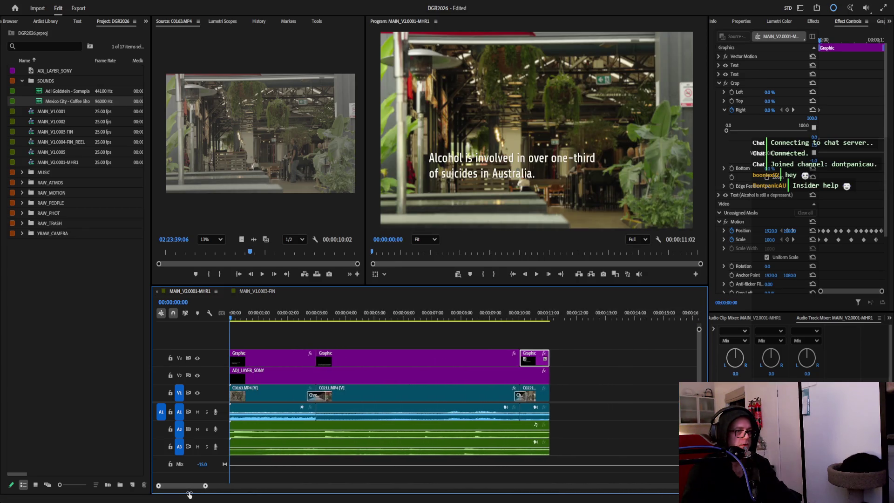
left_click(308, 447)
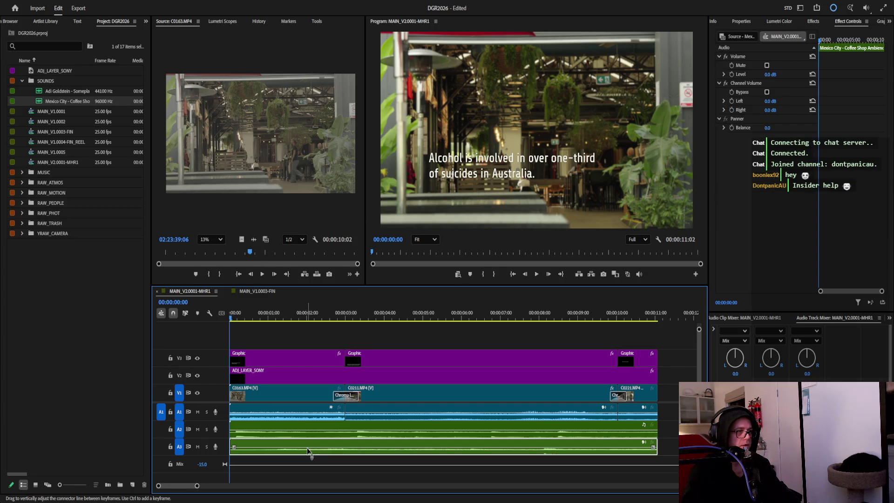
Balance the C0211 and C0163 clip volumes and set the coffee shop ambience level to 15 dB.
left_click_drag(309, 452, 308, 456)
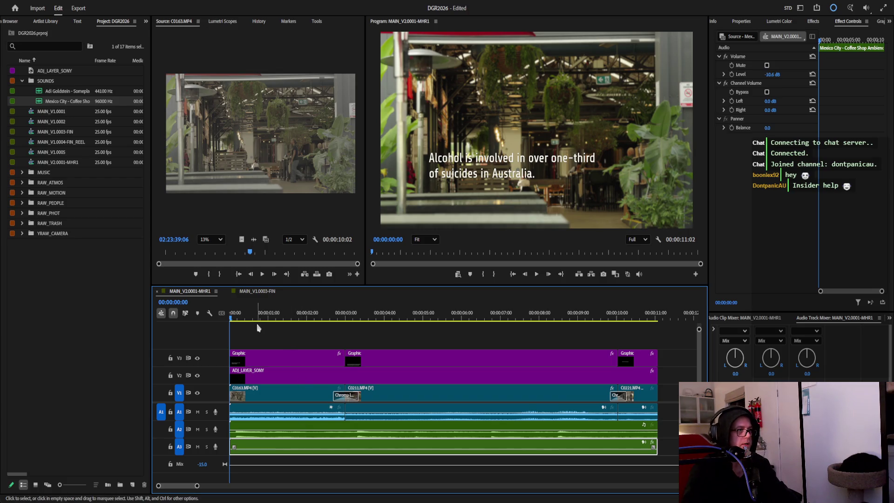
left_click(537, 274)
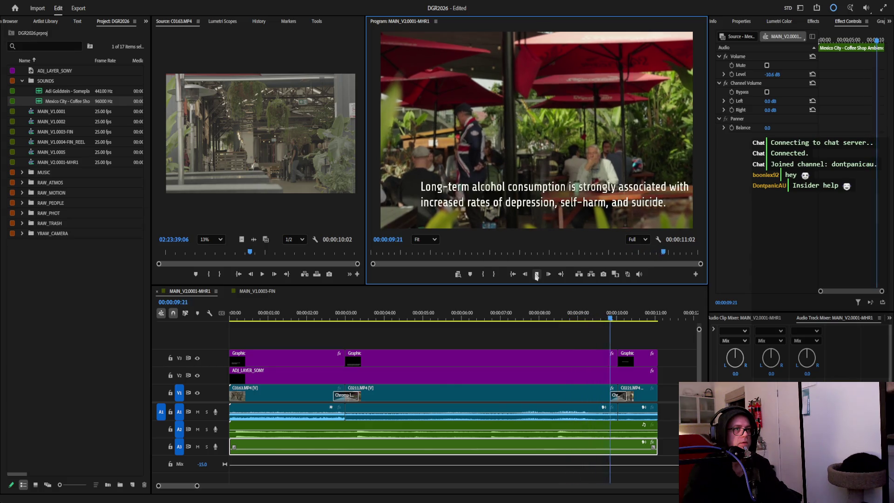
left_click(537, 274)
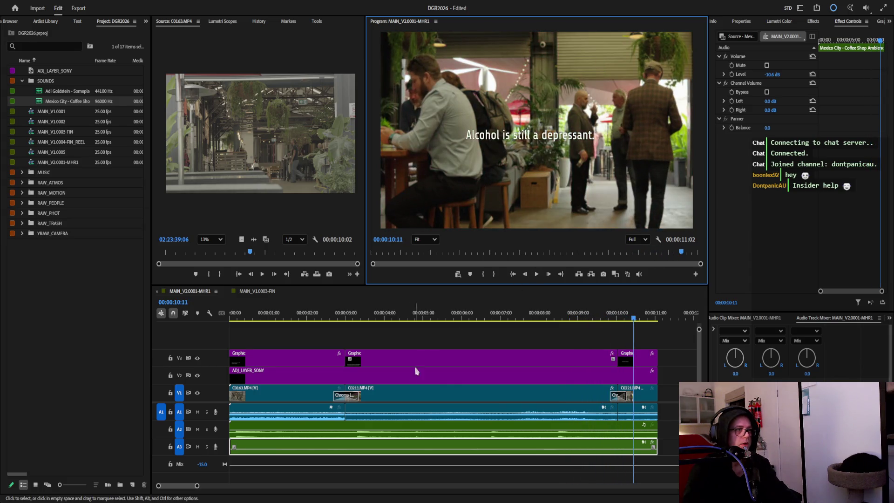
left_click(368, 417)
left_click_drag(368, 417, 368, 426)
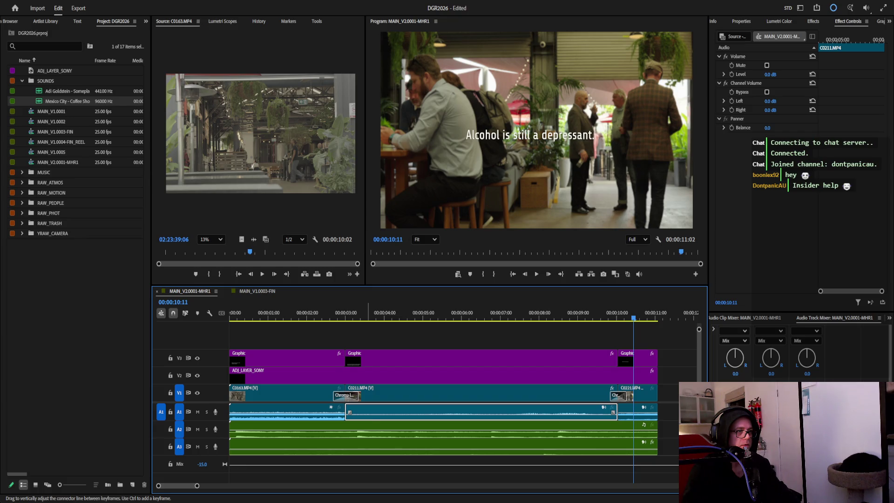
left_click(316, 415)
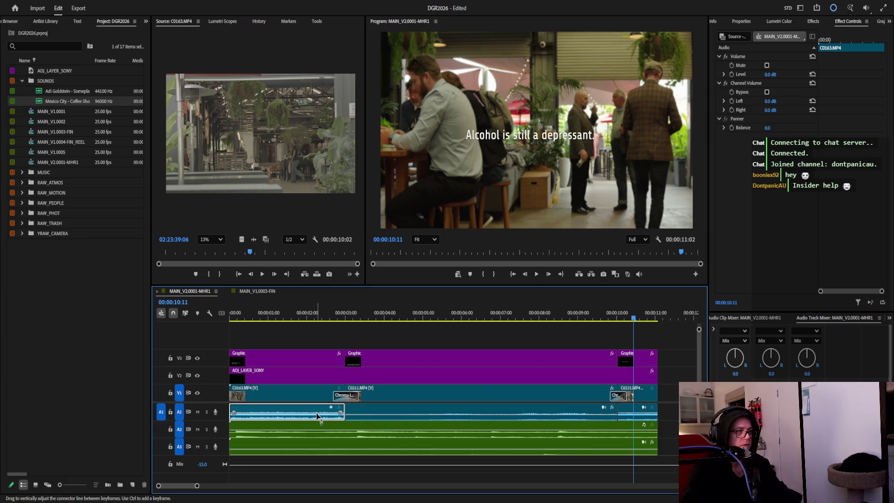
left_click_drag(317, 418, 316, 424)
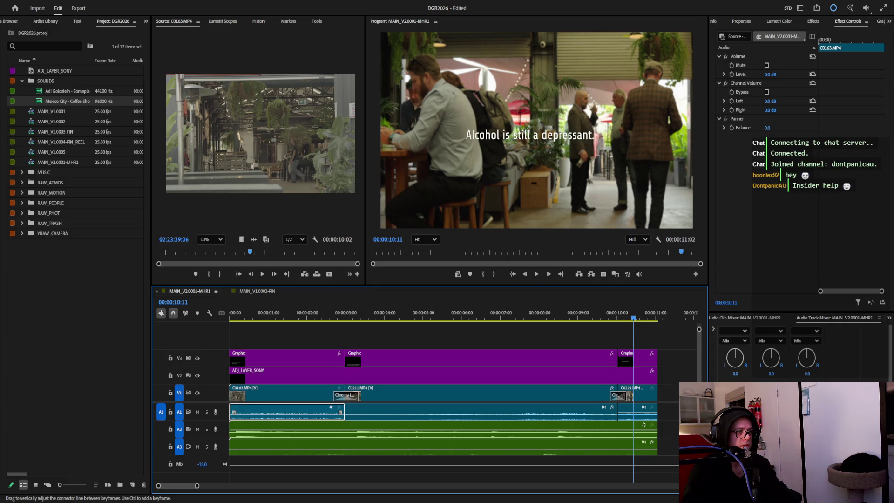
left_click(294, 448)
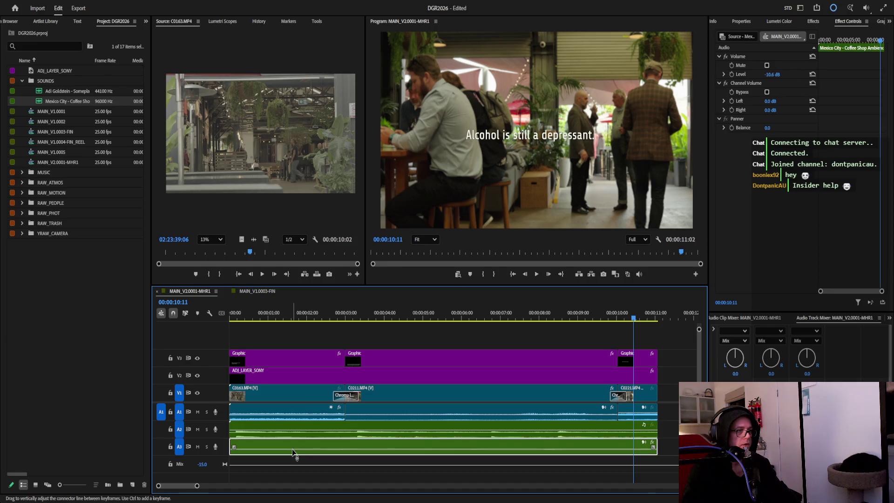
left_click_drag(294, 454, 291, 448)
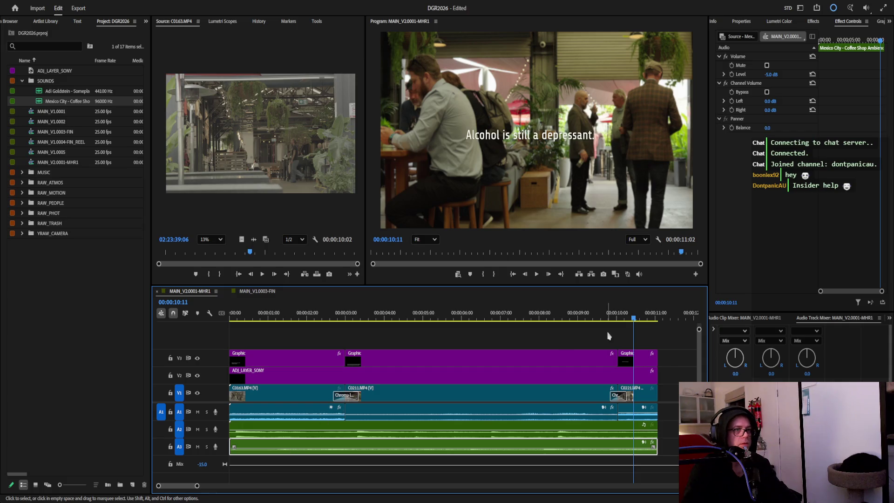
Play the sequence from the start a few times to check the sound mix.
left_click(641, 416)
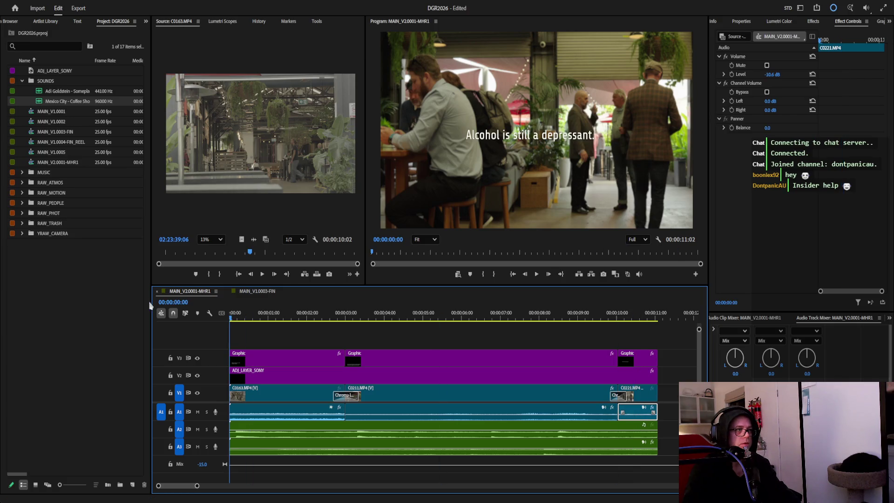
key("Home")
left_click(536, 274)
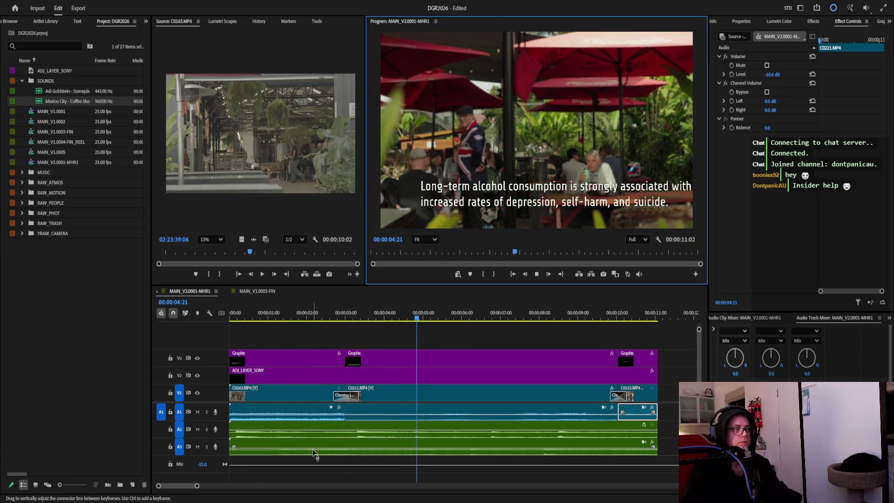
left_click(312, 449)
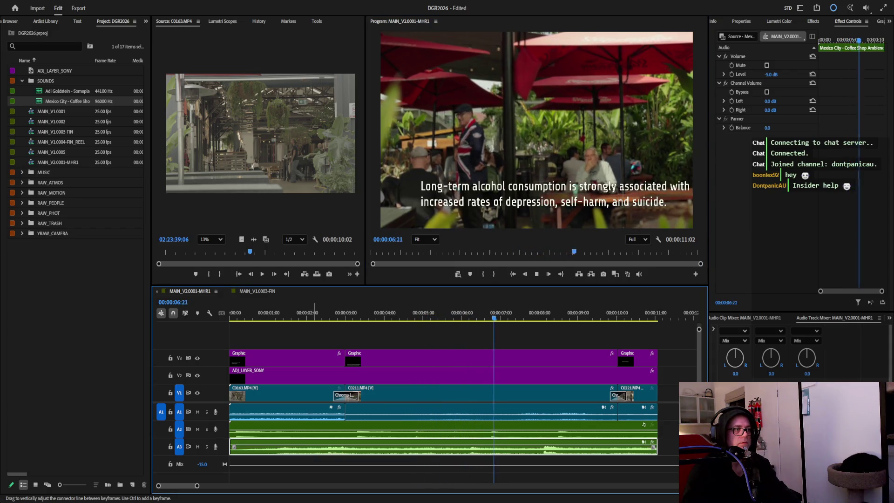
left_click(259, 319)
key("Home")
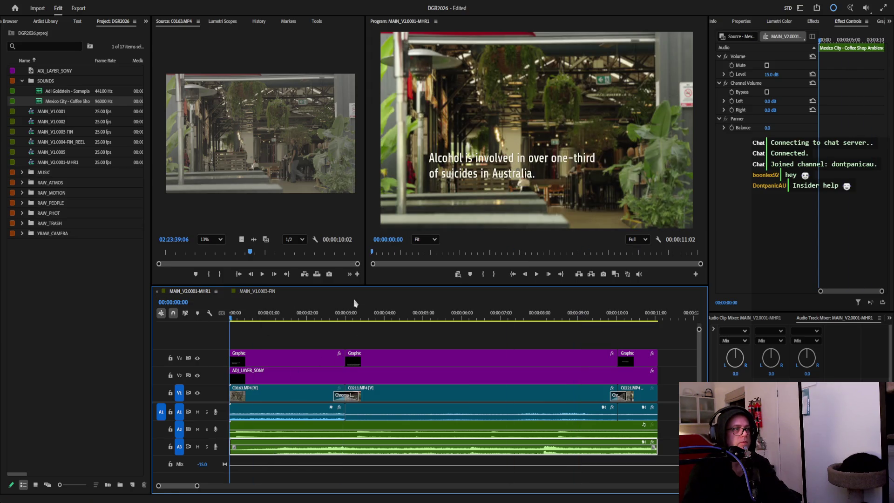
left_click(537, 274)
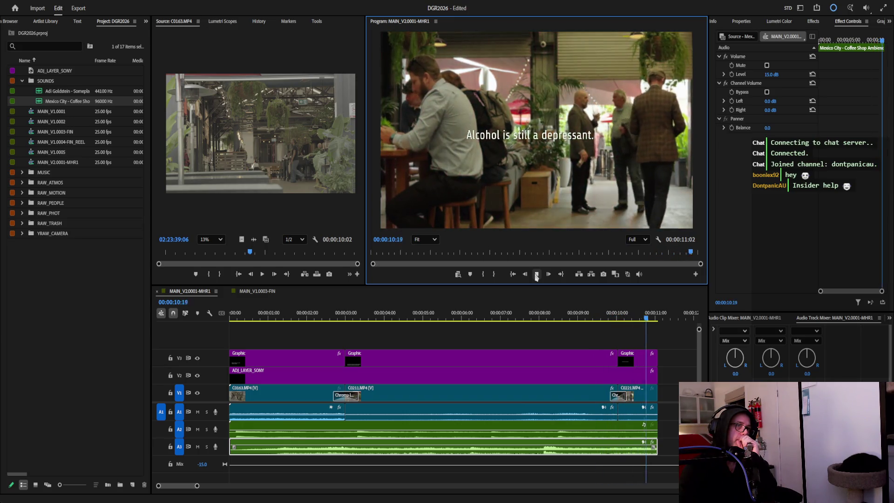
Stop playback at the first frame and close the MAIN_V1.0003-FIN sequence.
left_click(536, 275)
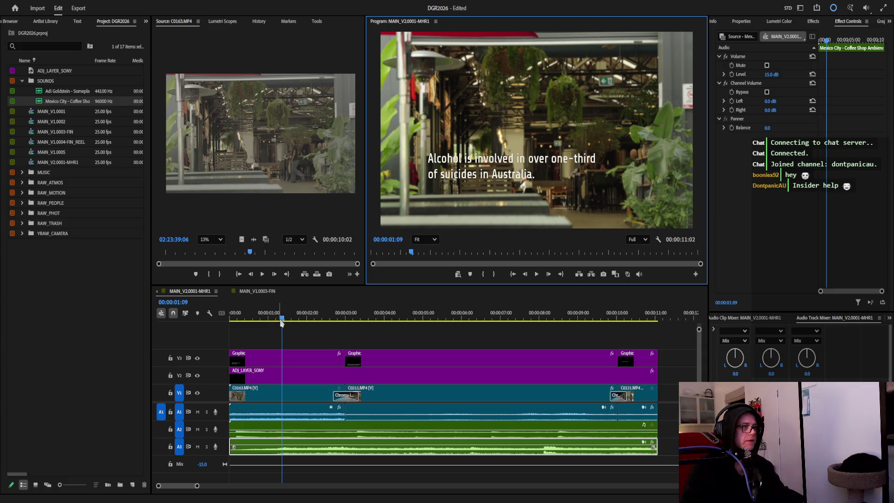
left_click(197, 324)
key("Home")
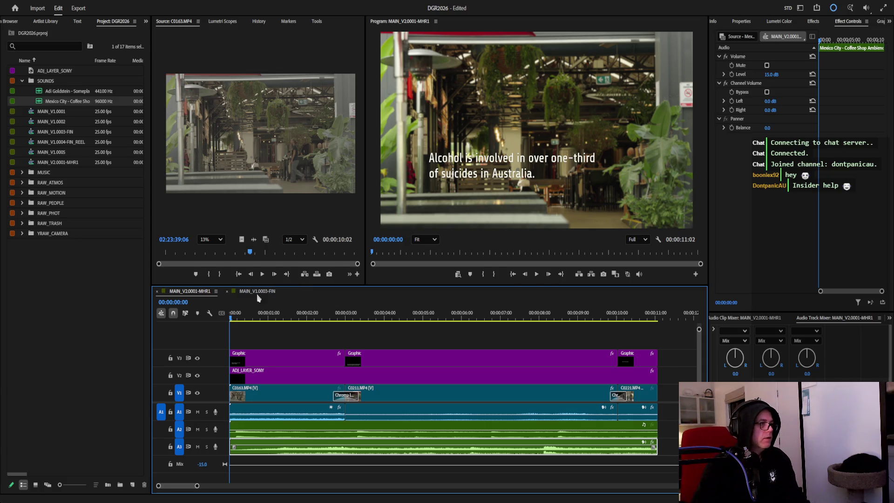
left_click(233, 292)
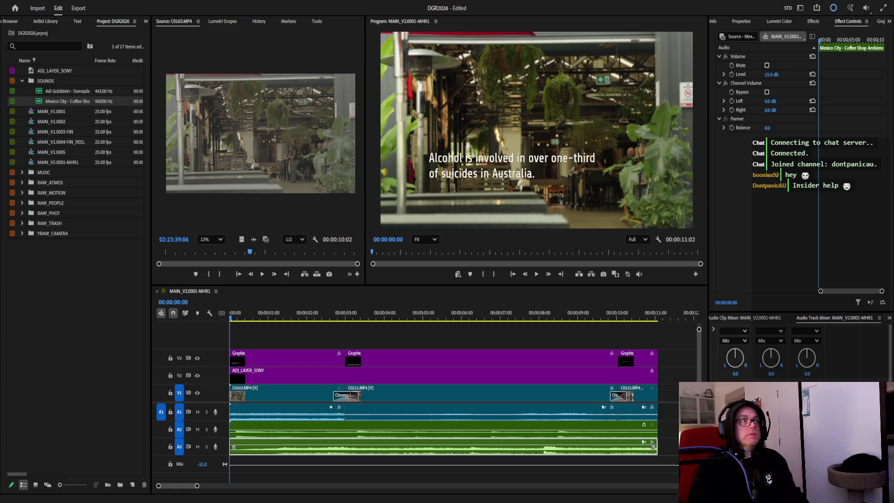
key("shift+3")
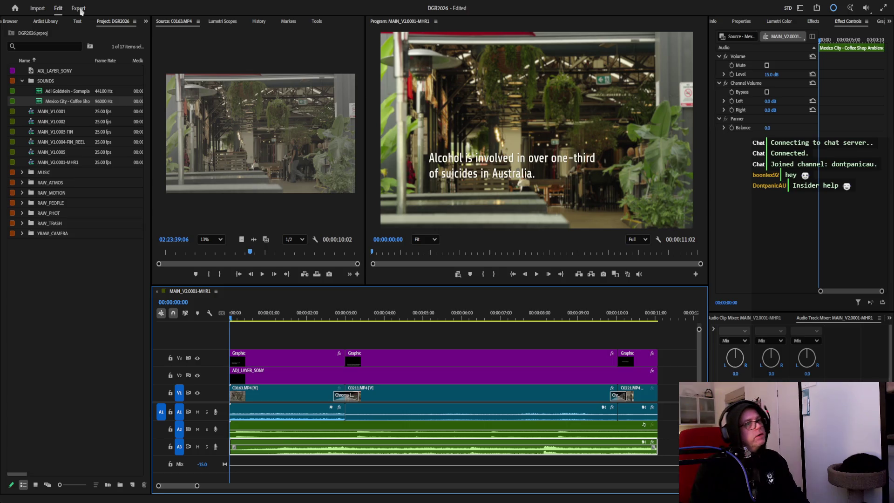
left_click(79, 9)
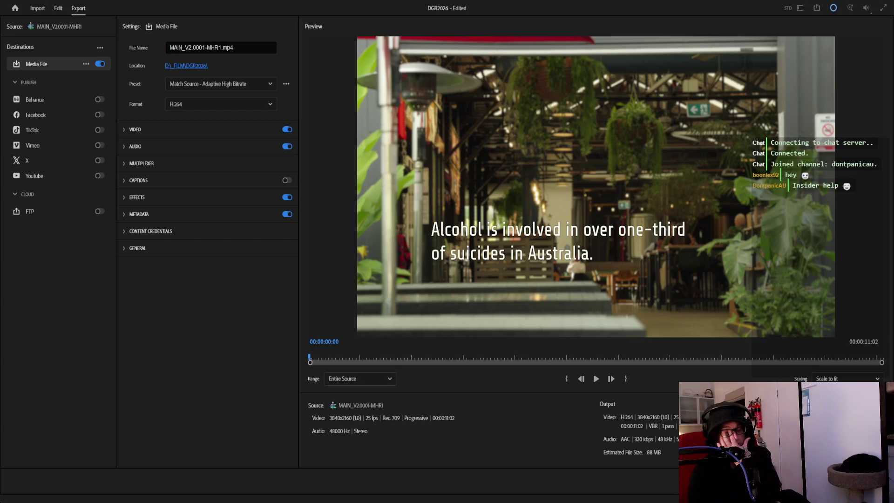
key("alt+shift+2")
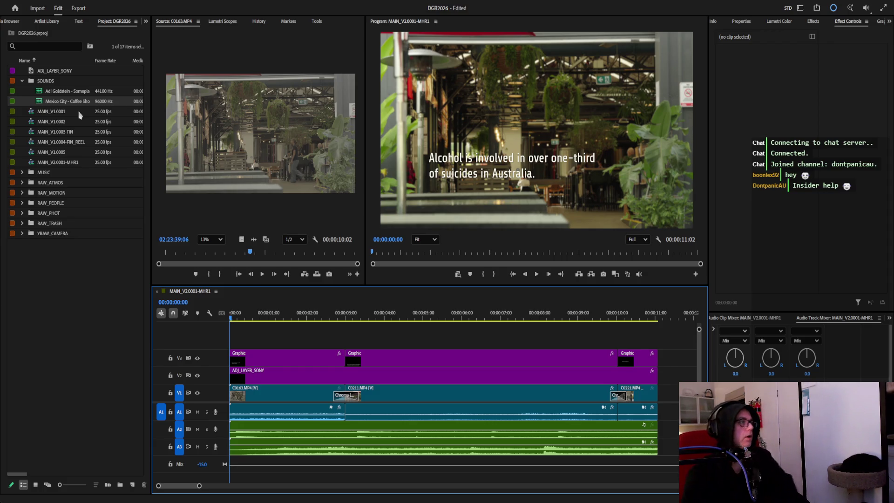
Duplicate MAIN_V1.0004-FIN_REEL as MAIN_V2.0001-MHR1-REEL and open it in its own timeline.
left_click(63, 144)
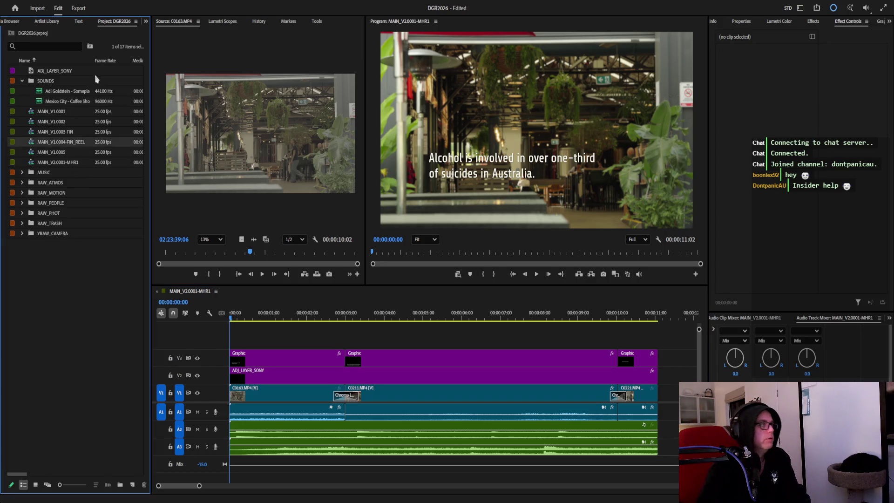
key("ctrl+shift+/")
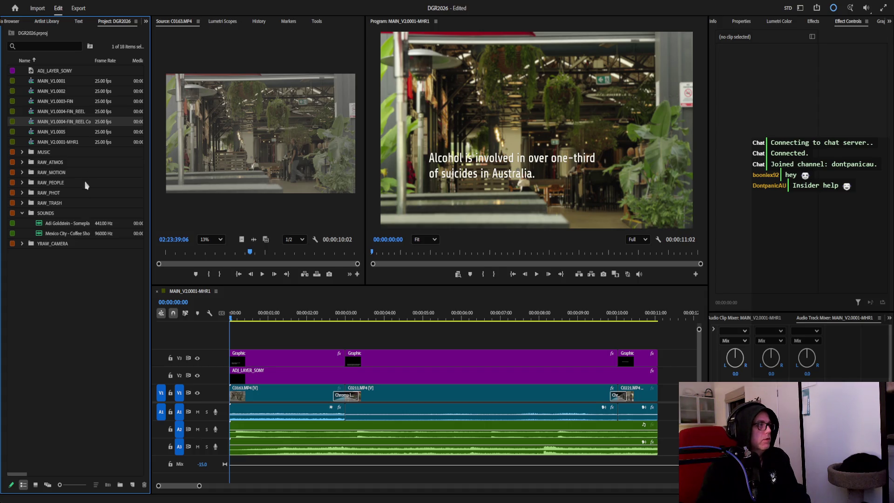
left_click(77, 143)
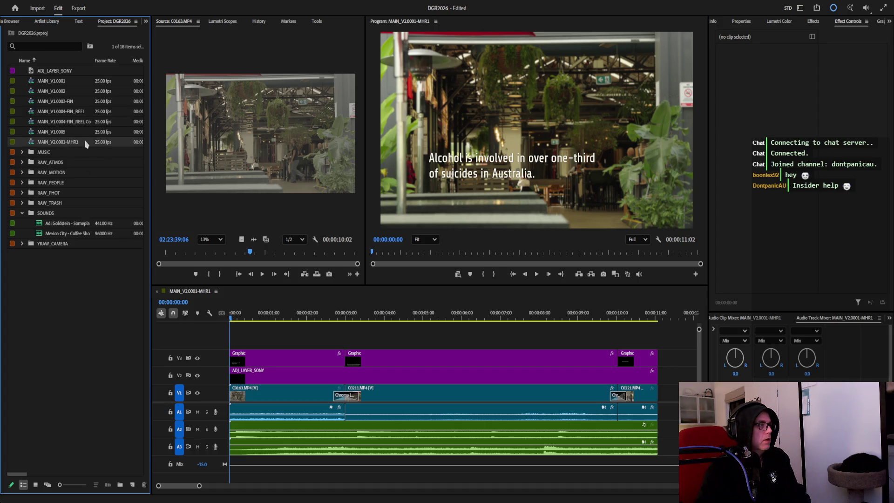
left_click(67, 144)
left_click(65, 124)
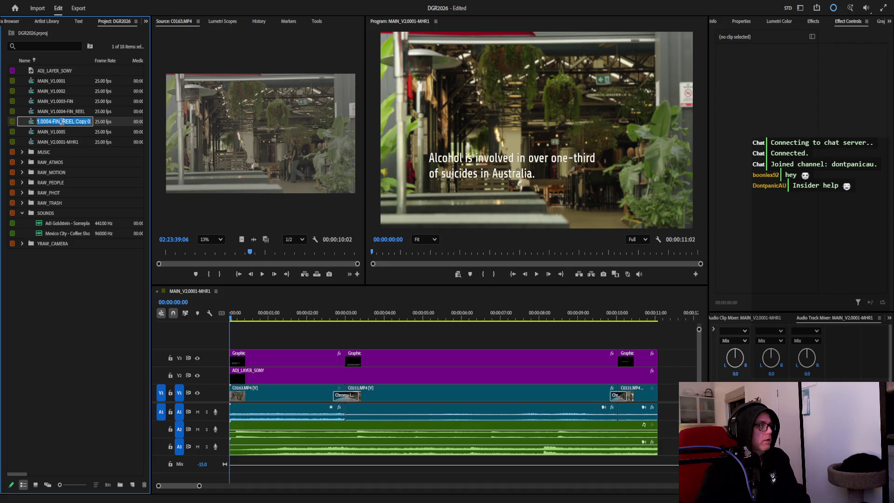
type("MAIN_V2.0001-MHR1")
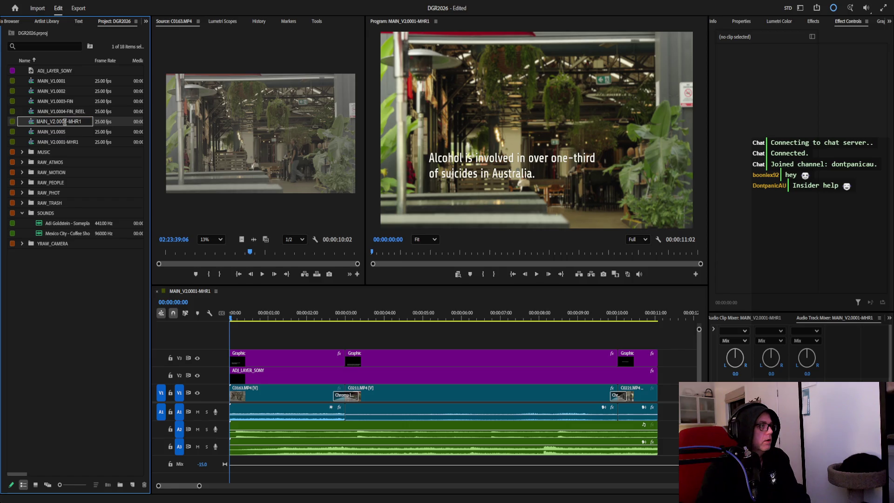
type("-REEL")
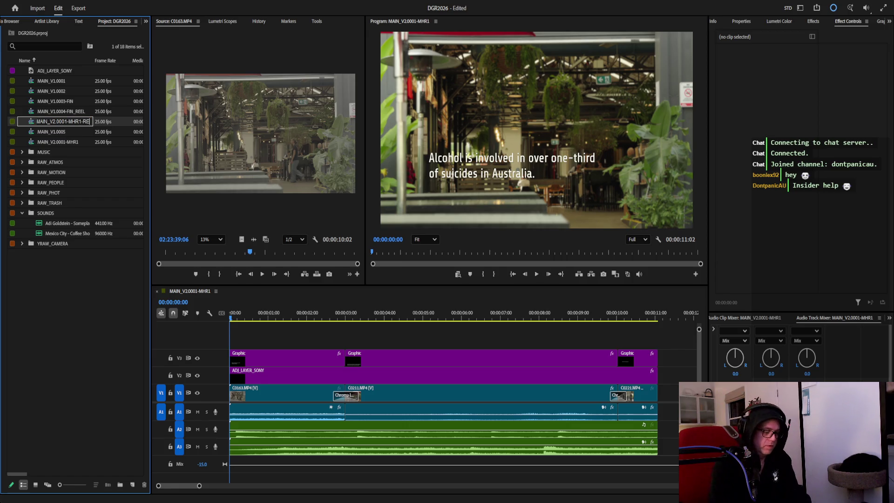
key("Tab")
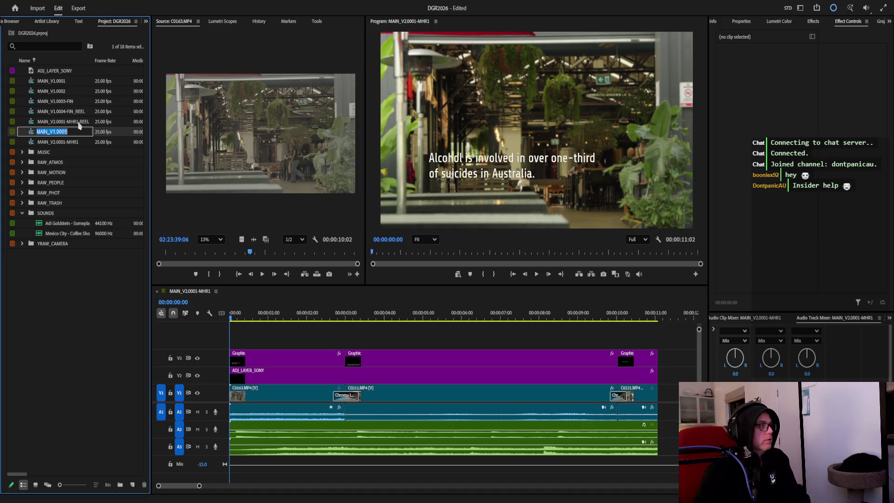
double_click(63, 122)
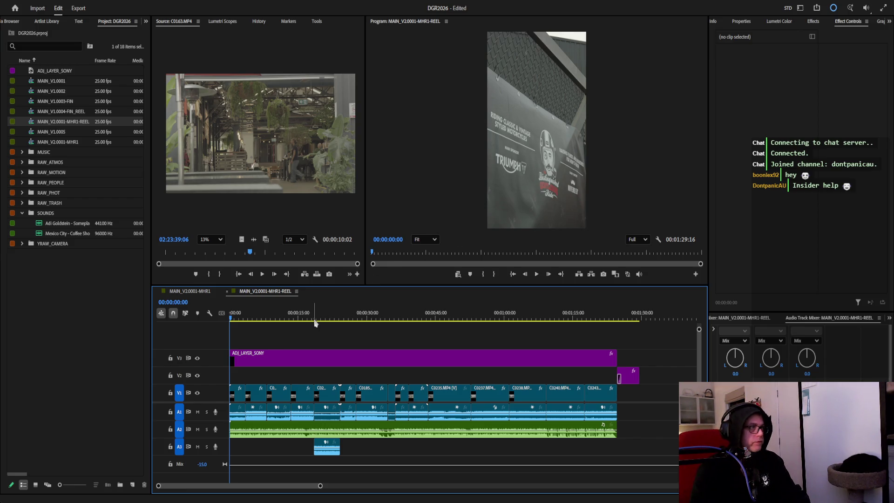
Clear the REEL sequence and paste in all the clips copied from the MAIN_V2.0001-MHR1 sequence.
left_click(193, 291)
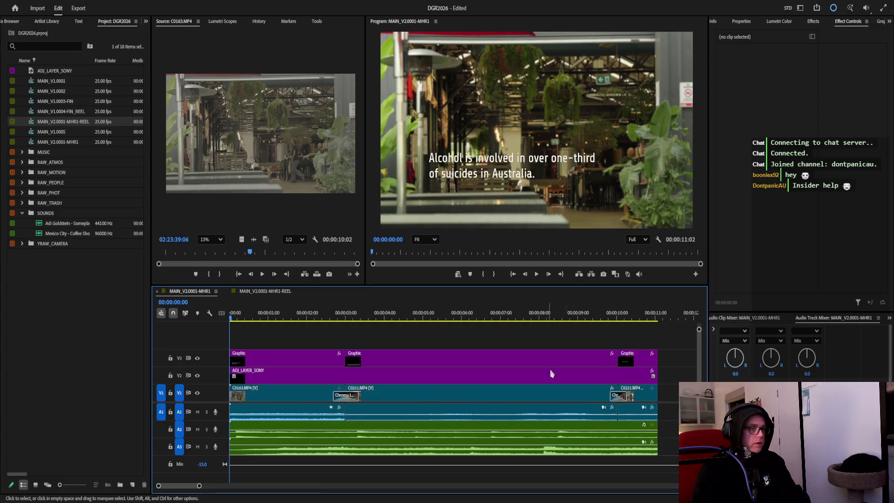
left_click(265, 292)
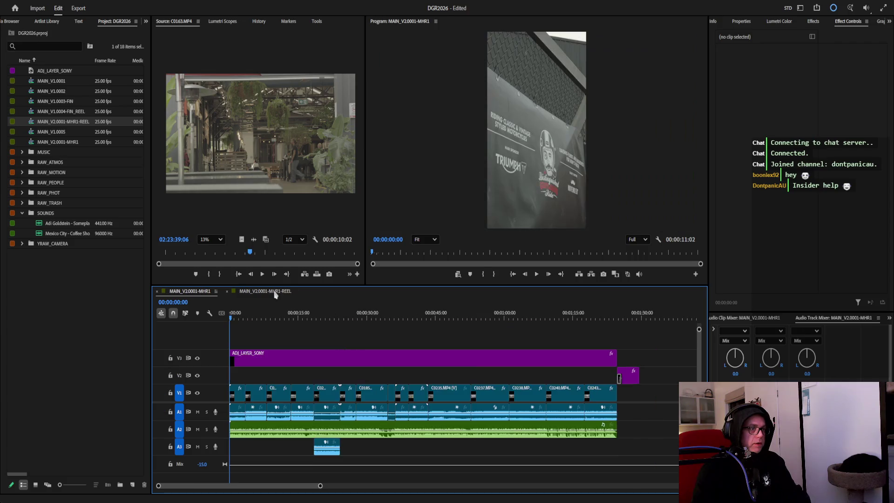
left_click_drag(658, 342, 255, 459)
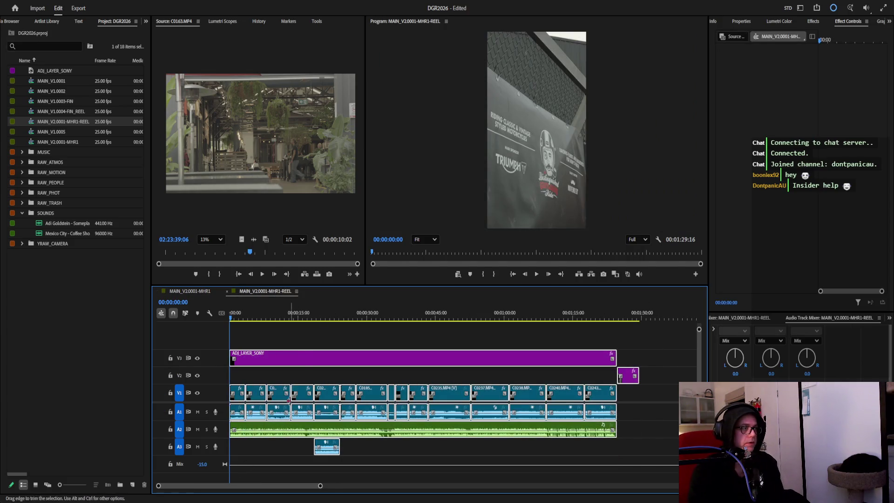
key("Delete")
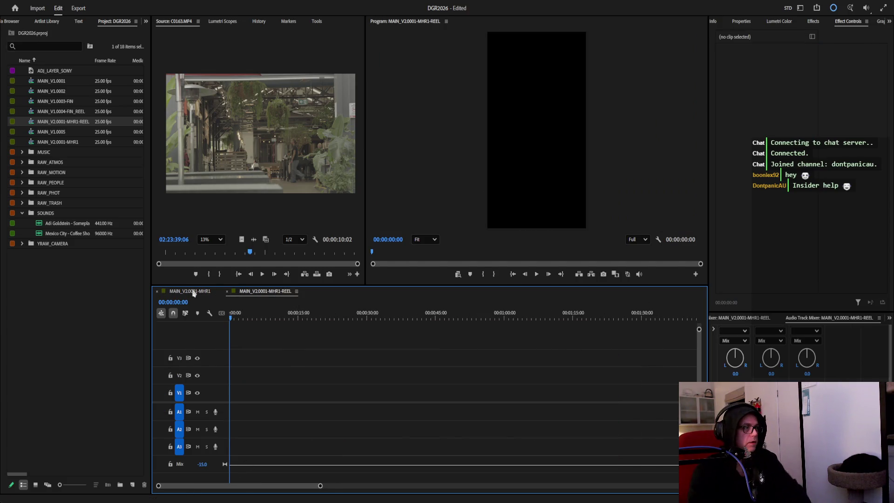
left_click(189, 291)
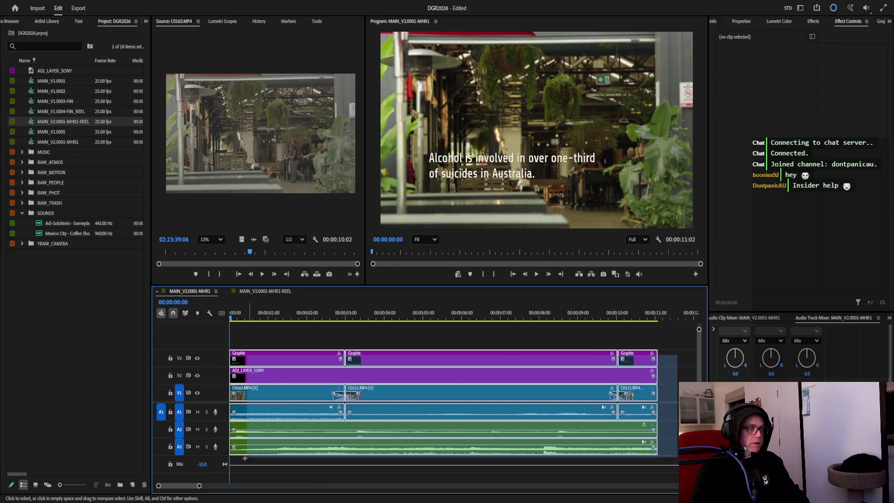
left_click_drag(507, 404, 241, 462)
left_click(264, 291)
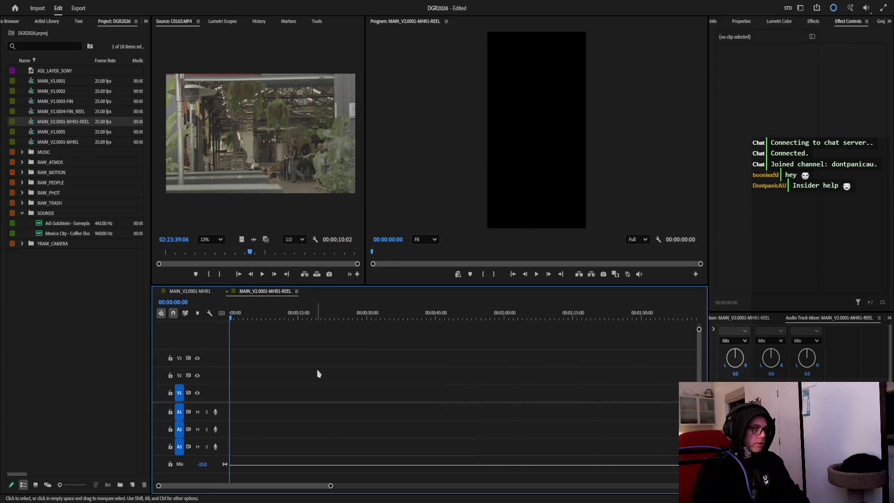
key("ctrl+v")
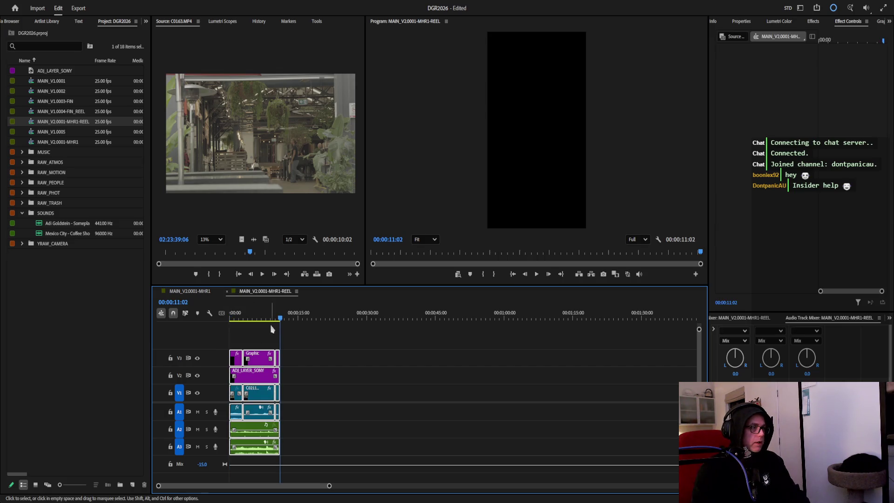
Fit the pasted clips in the timeline and preview the reel's first few seconds from frame one.
left_click_drag(330, 485, 187, 488)
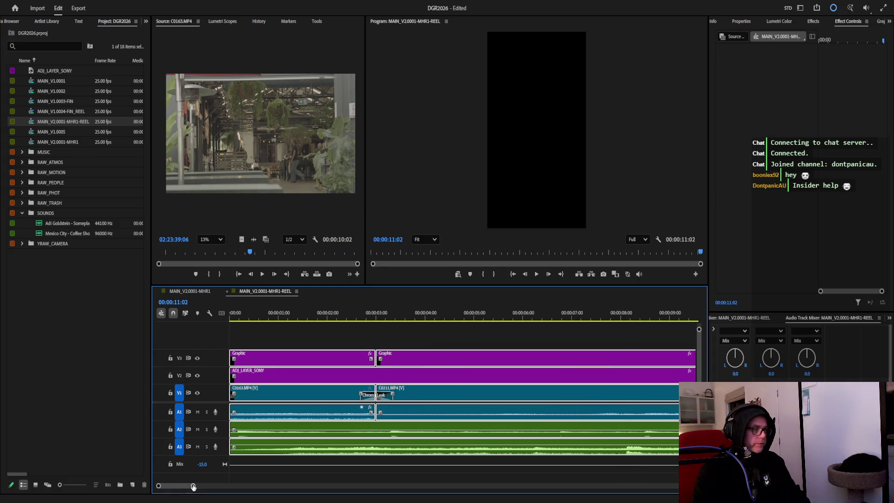
left_click_drag(187, 488, 202, 486)
left_click_drag(634, 322, 230, 323)
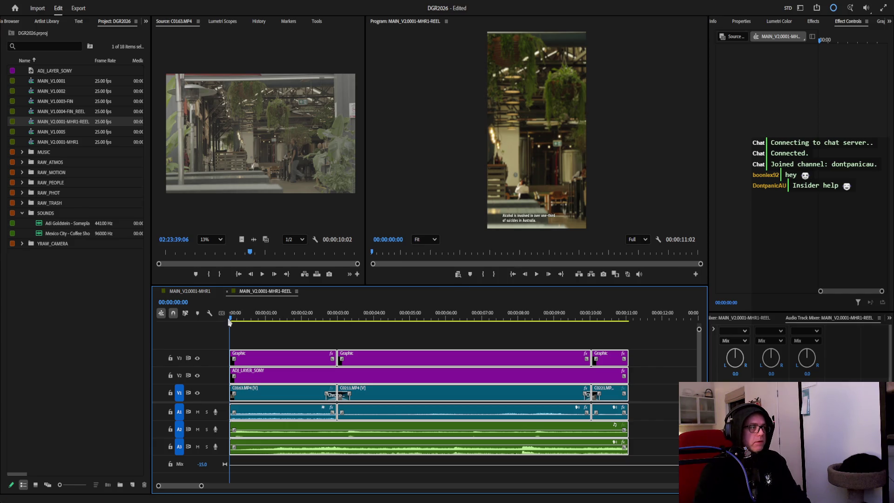
mouse_move(233, 320)
left_mouse_down()
mouse_move(559, 334)
mouse_move(218, 336)
left_mouse_up()
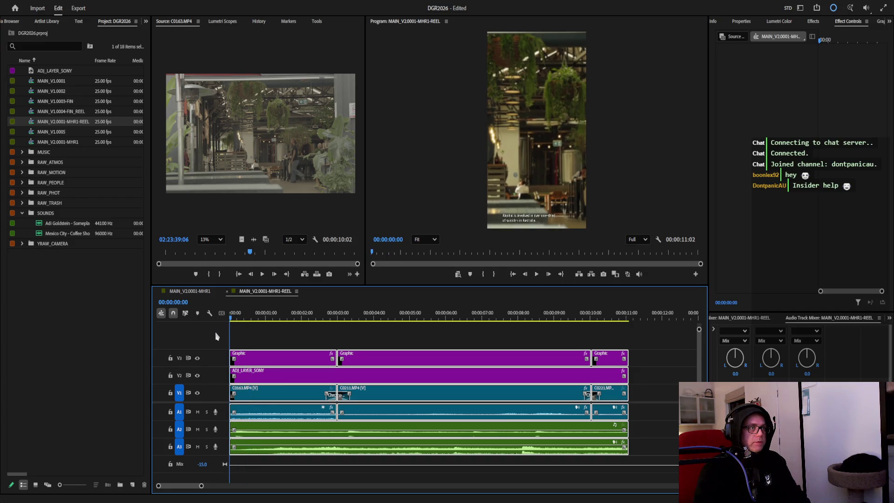
Select the first caption graphic on V3 and its text in the Program monitor with Properties showing.
left_click(279, 340)
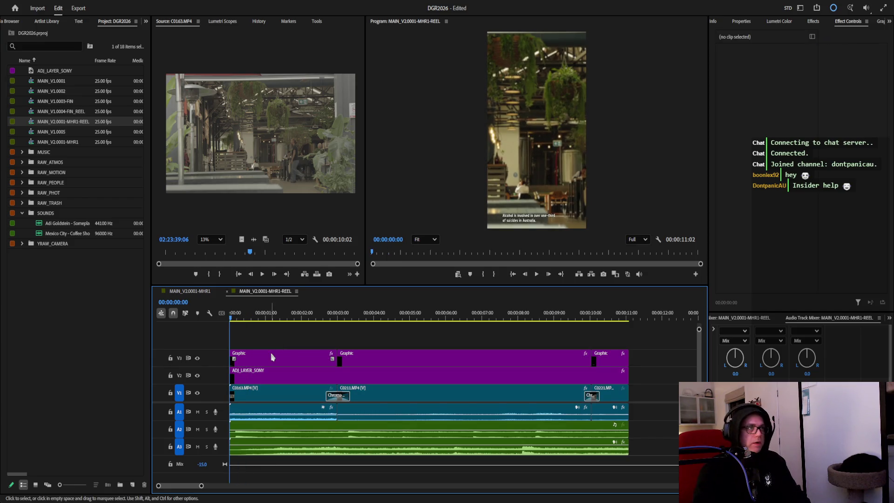
left_click(272, 356)
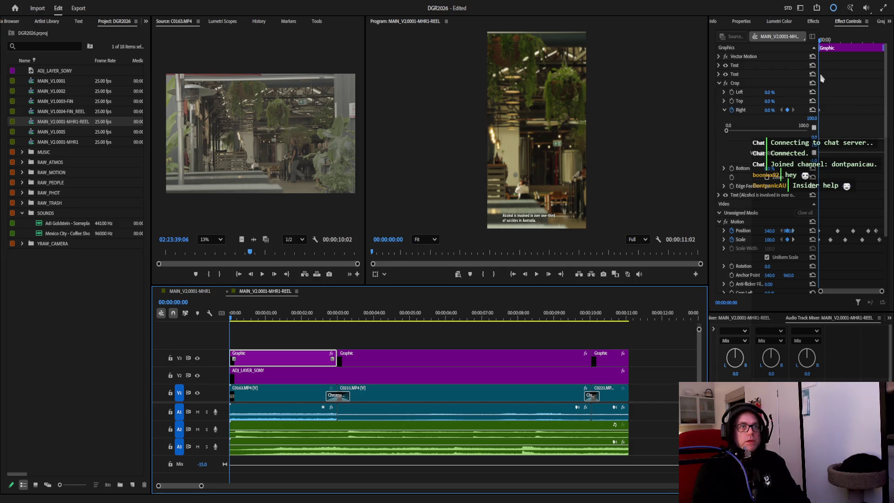
left_click(742, 20)
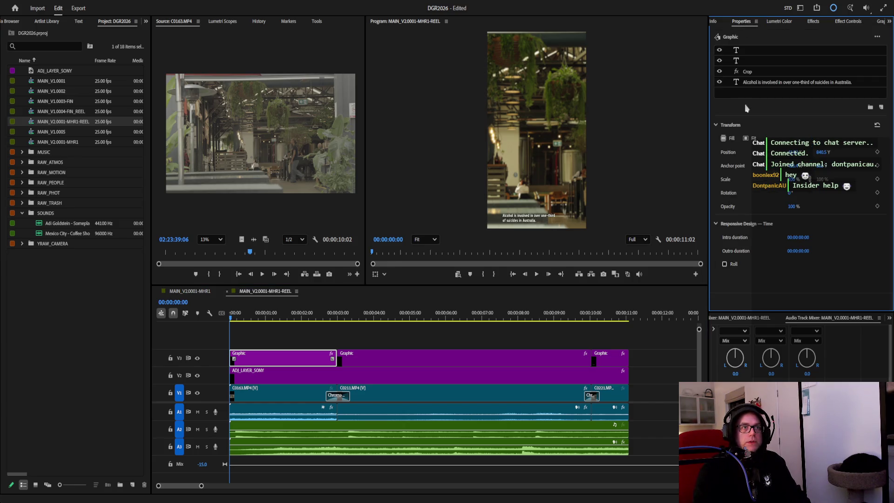
left_click(535, 221)
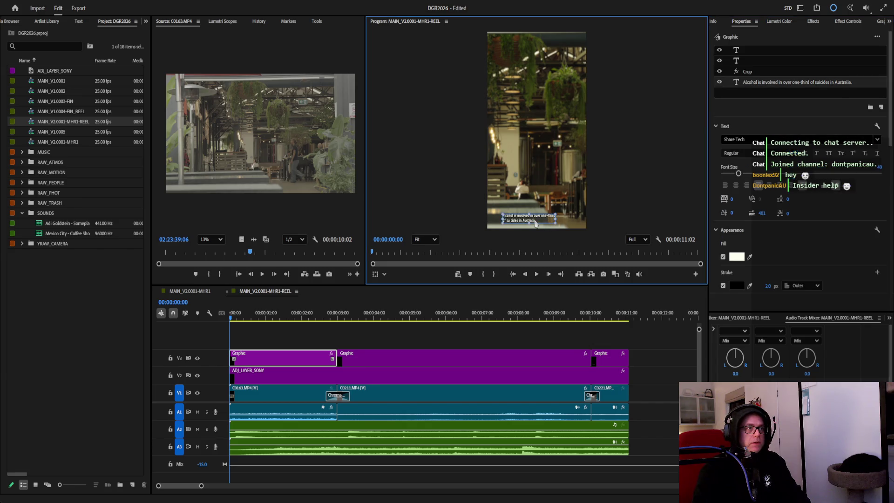
Move the first caption up toward mid-frame, enlarge its font size and widen the text box.
mouse_move(538, 223)
left_mouse_down()
mouse_move(531, 152)
mouse_move(571, 152)
left_mouse_up()
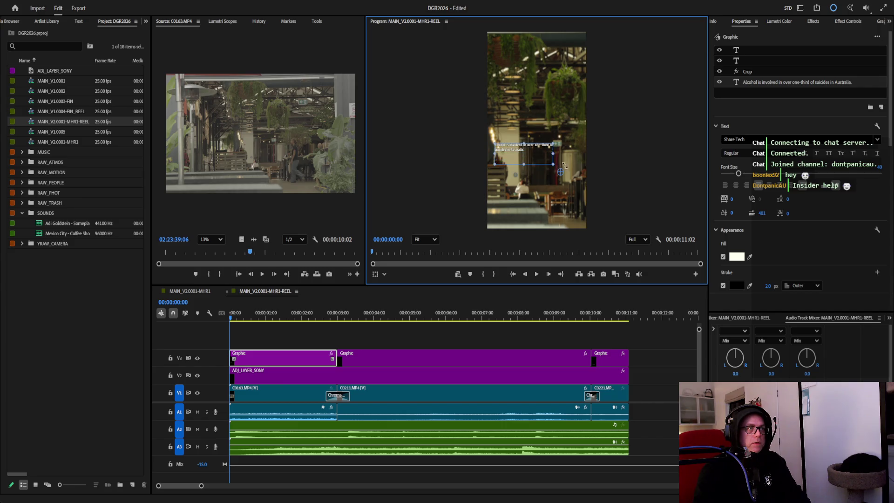
left_click_drag(739, 175, 753, 175)
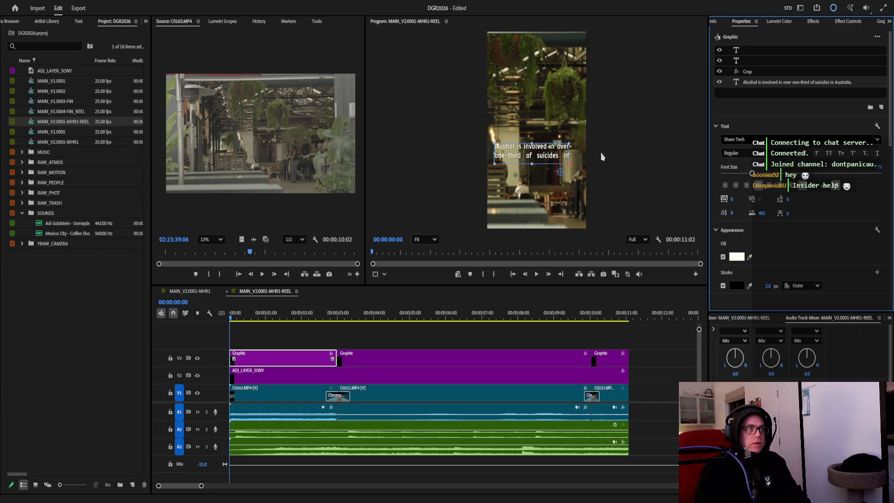
left_click_drag(570, 163, 580, 183)
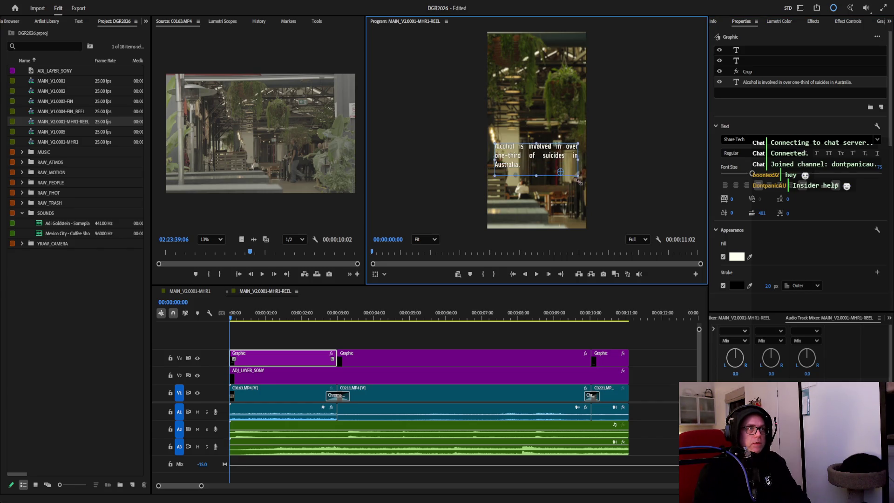
Place the caption near the top of the vertical frame with its box resized so it wraps onto two lines.
mouse_move(538, 162)
left_mouse_down()
mouse_move(533, 93)
mouse_move(535, 217)
mouse_move(536, 70)
left_mouse_up()
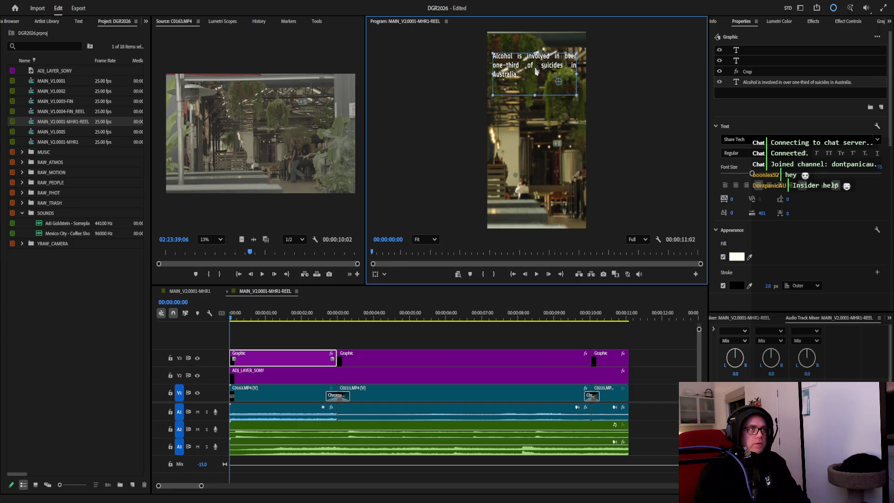
mouse_move(578, 97)
left_mouse_down()
mouse_move(578, 82)
mouse_move(564, 80)
left_mouse_up()
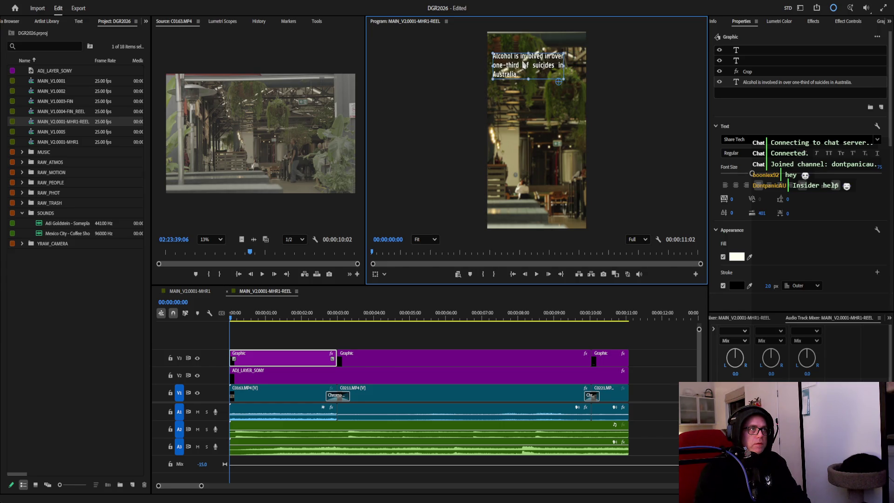
left_click_drag(565, 66, 585, 67)
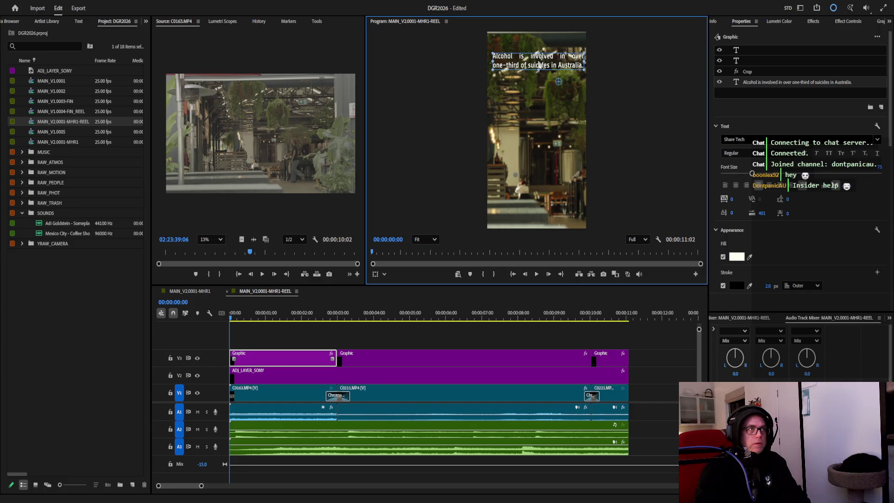
left_click_drag(538, 65, 538, 120)
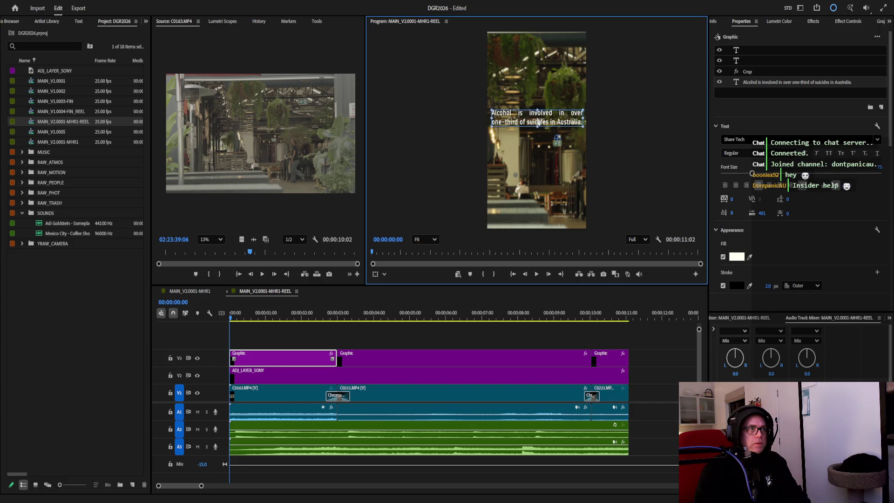
mouse_move(539, 126)
left_mouse_down()
mouse_move(539, 172)
mouse_move(537, 74)
left_mouse_up()
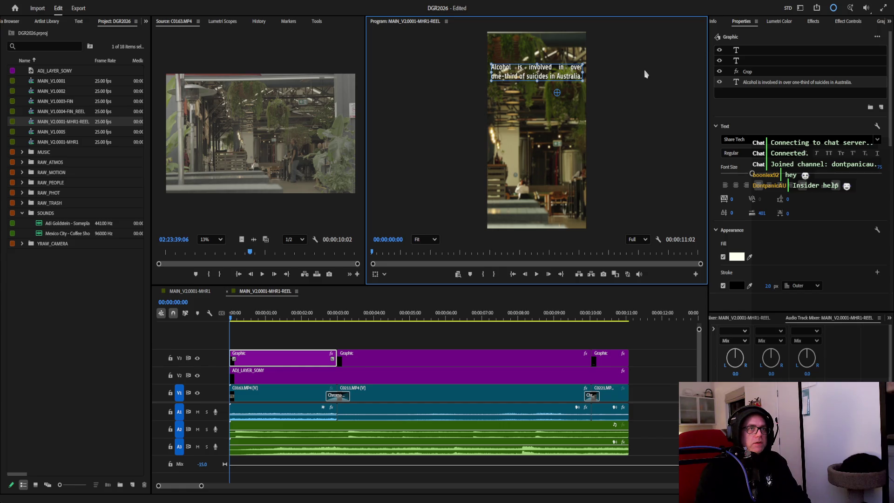
mouse_move(231, 316)
left_mouse_down()
mouse_move(289, 324)
mouse_move(231, 319)
left_mouse_up()
Review playback, remove the first graphic's Scale animation and restore Crop Right to 0%.
left_click(864, 26)
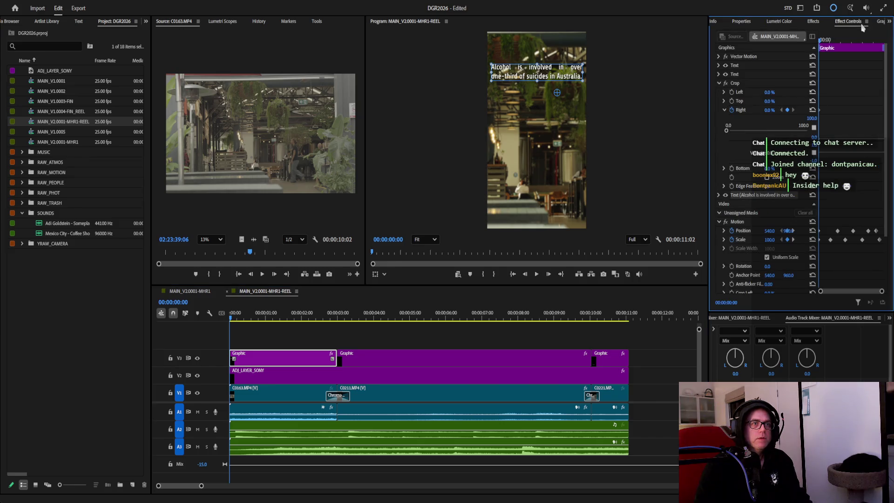
left_click(537, 275)
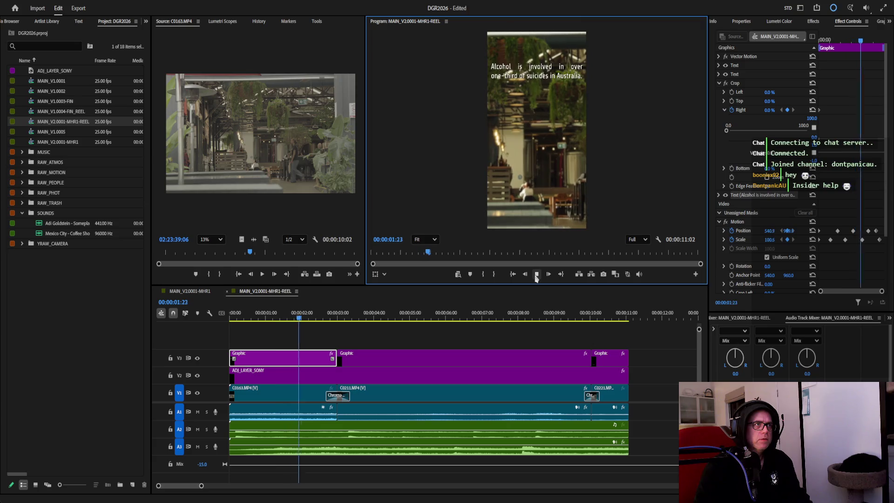
left_click(536, 274)
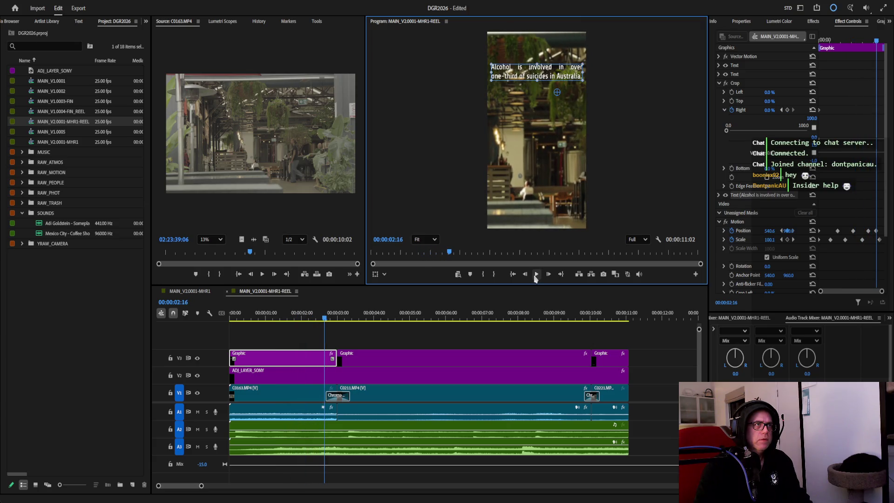
left_click(732, 240)
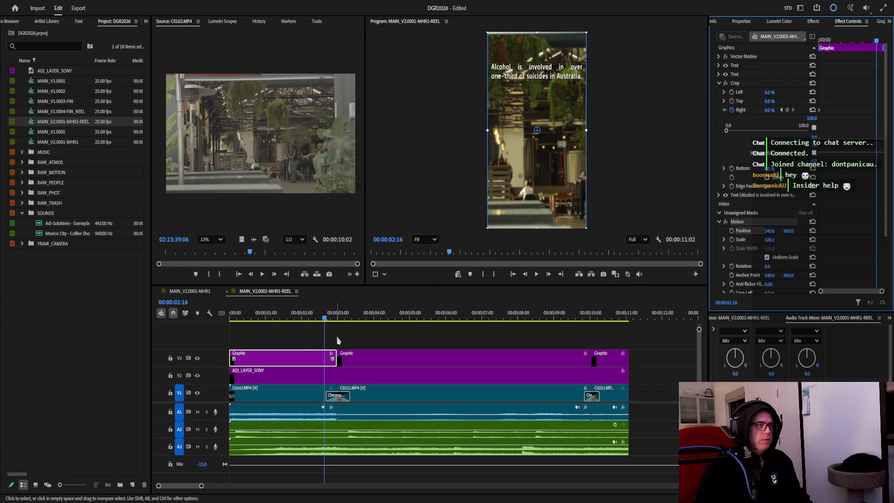
left_click_drag(327, 319, 215, 325)
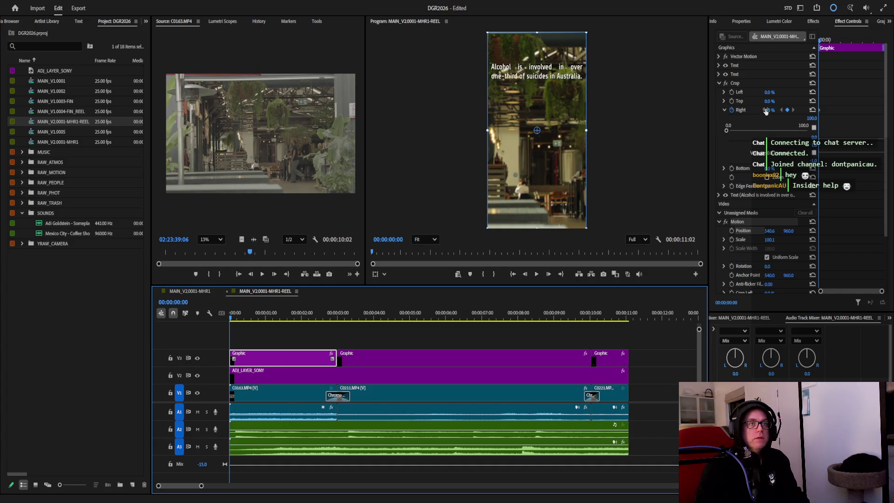
key("ctrl+z")
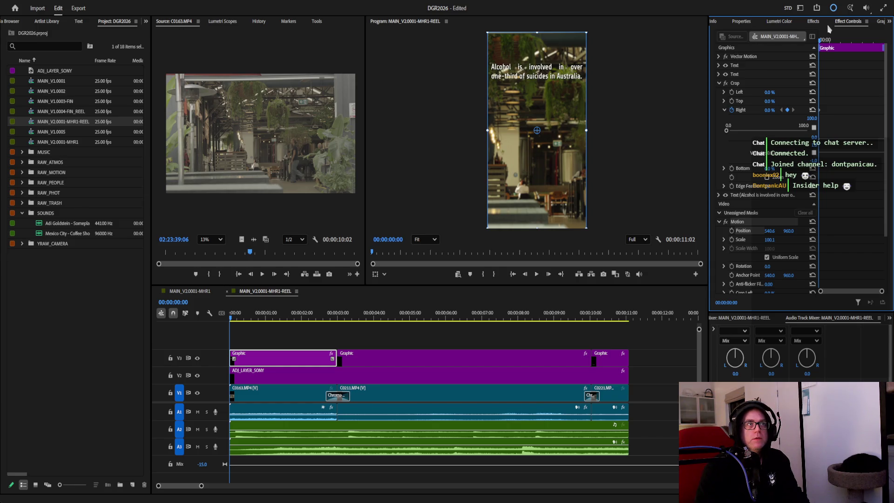
Check the ADJ_LAYER_SONY adjustment layer's position, leaving it centred at 200 scale, then deselect.
left_click(423, 111)
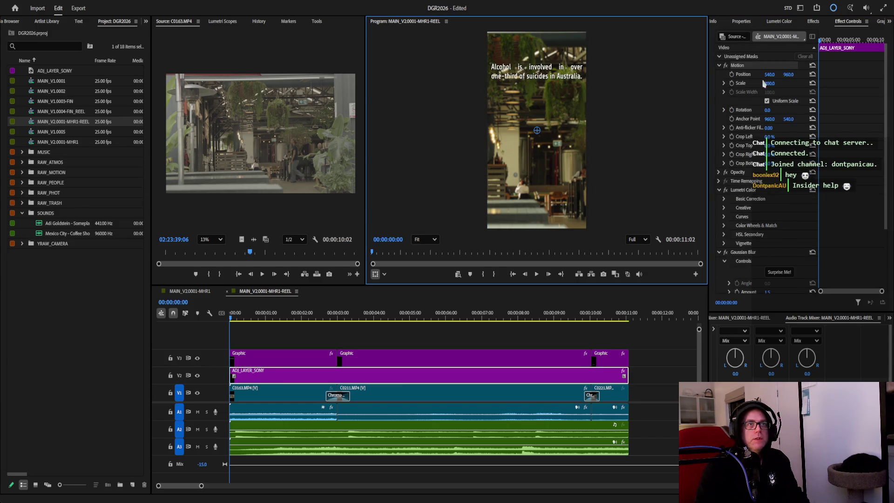
type("200")
left_click_drag(790, 77, 803, 77)
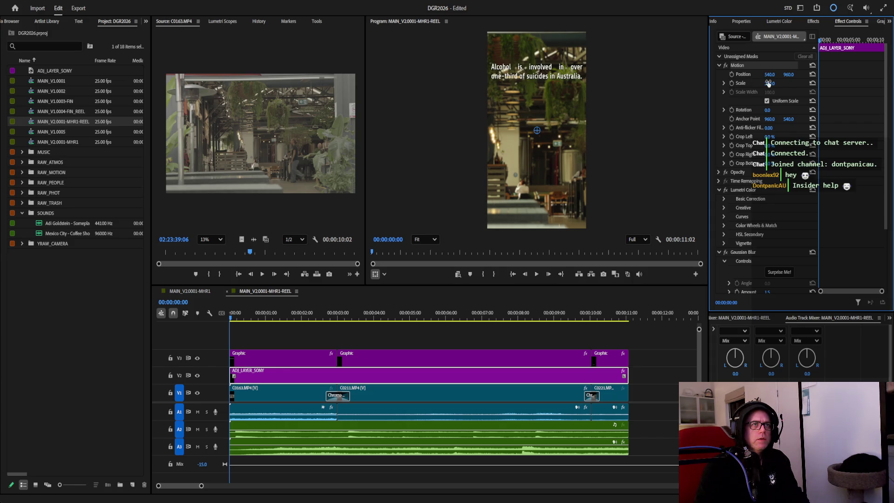
left_click(311, 341)
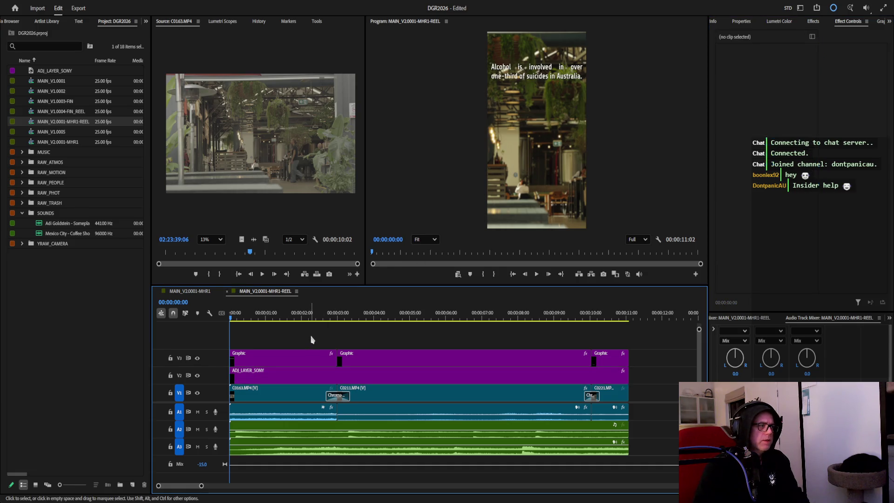
Select C0163.MP4 under the graphic and set its starting Position X so no black gap shows.
left_click(263, 394)
left_click_drag(792, 77, 860, 77)
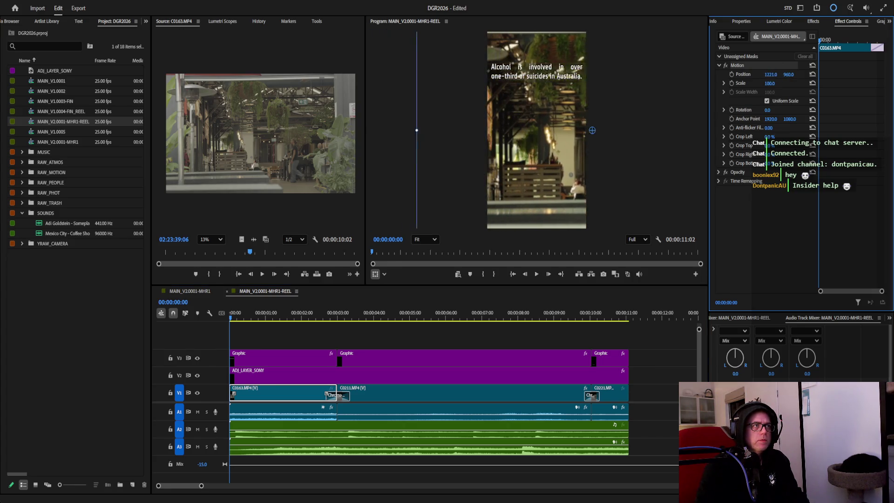
left_click_drag(859, 77, 209, 77)
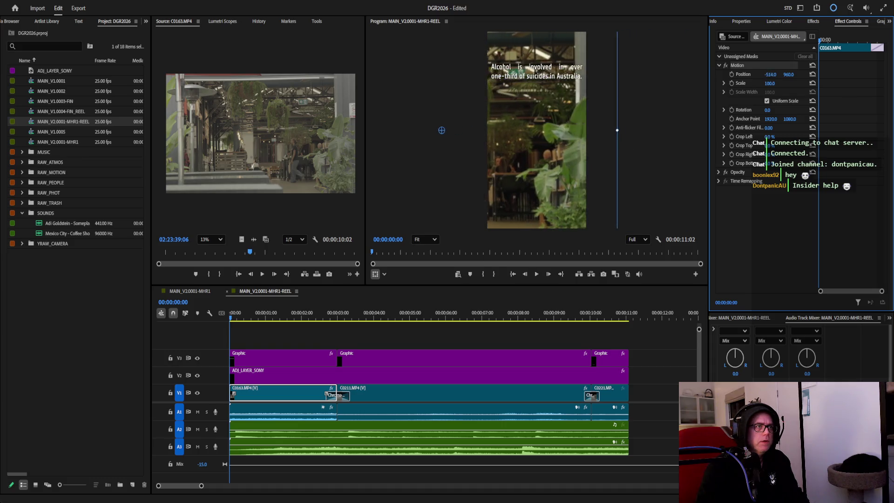
left_click_drag(386, 130, 451, 130)
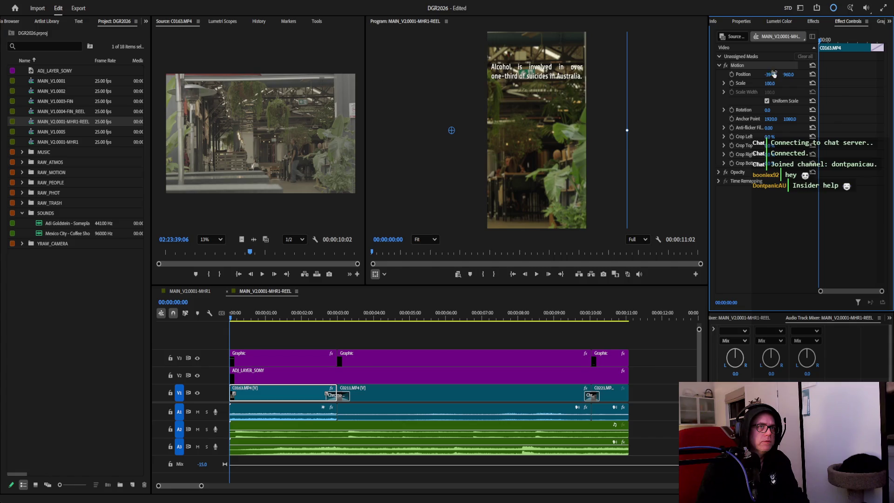
Keyframe a later Position X so the clip pans sideways, then play the reel from the start.
mouse_move(822, 42)
left_mouse_down()
mouse_move(884, 42)
mouse_move(784, 49)
mouse_move(877, 47)
left_mouse_up()
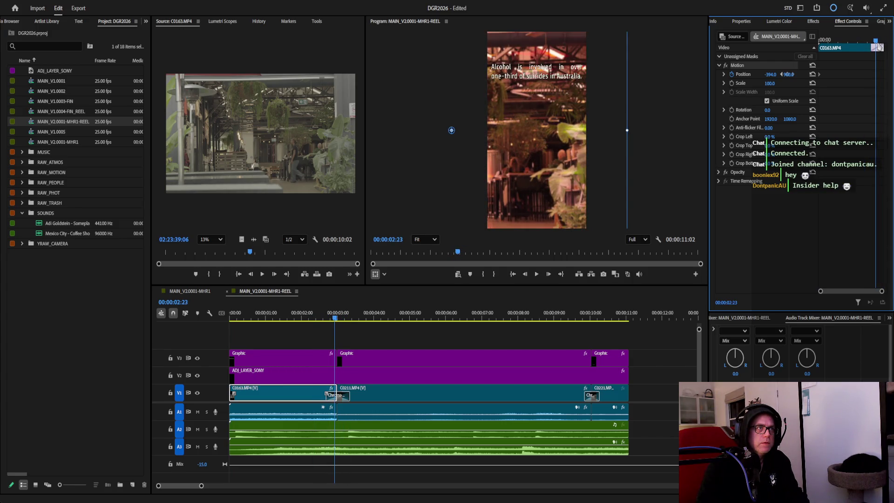
mouse_move(771, 74)
left_mouse_down()
mouse_move(796, 75)
mouse_move(788, 74)
left_mouse_up()
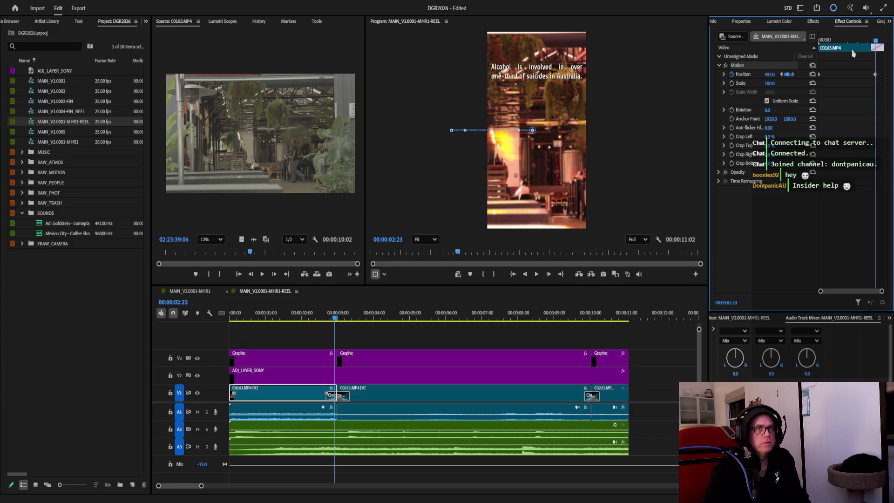
key("Home")
left_click(538, 274)
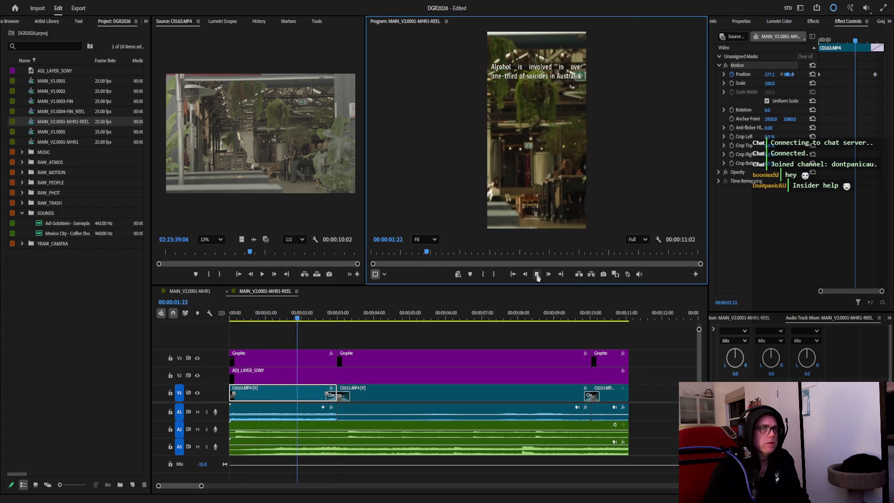
Move C0163's Position keyframe to an earlier frame, preview the pan, and revert to the -394 start value.
left_click(537, 274)
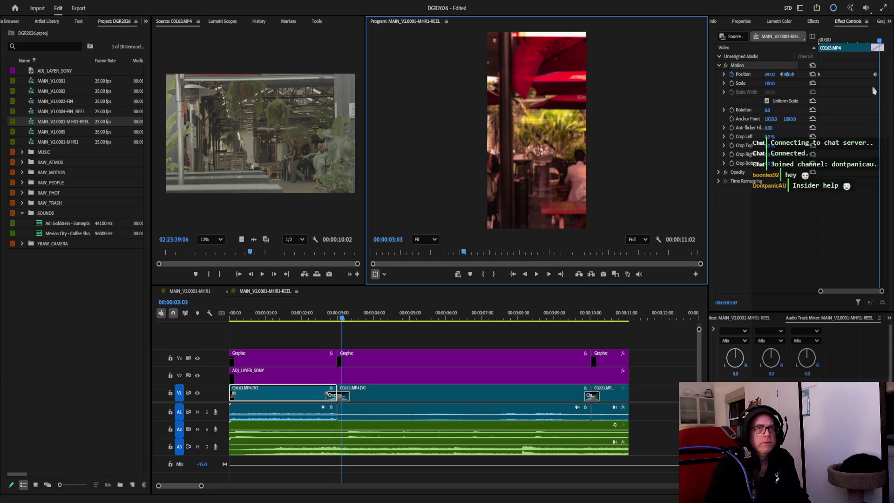
left_click_drag(878, 45, 845, 45)
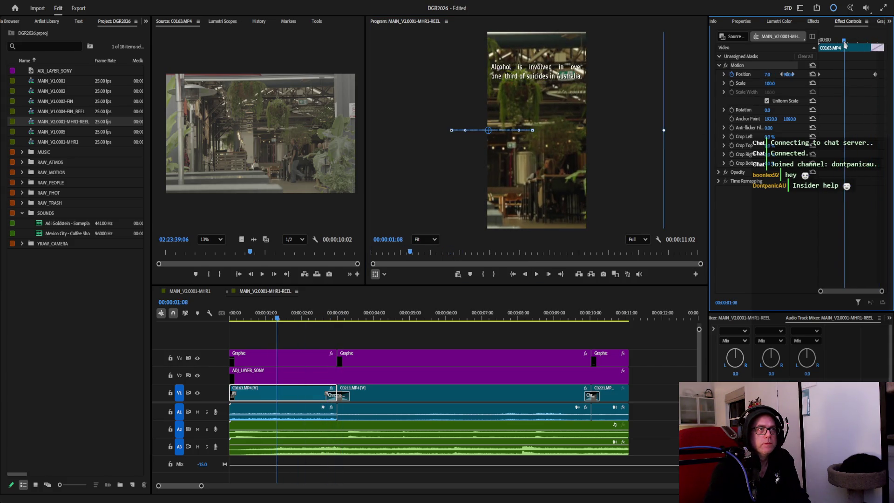
left_click_drag(872, 78, 846, 78)
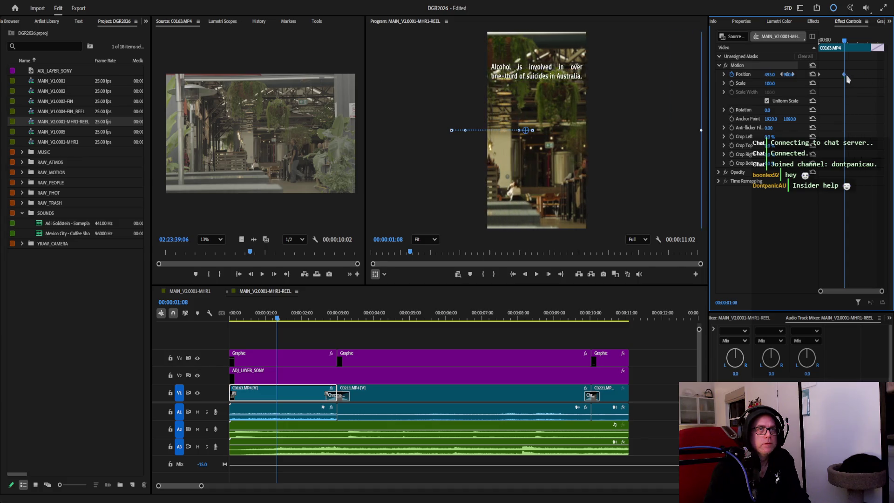
key("Home")
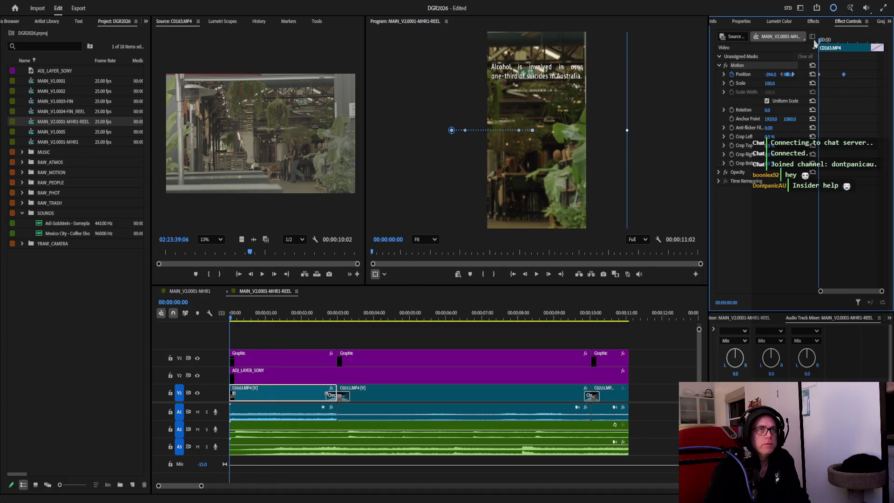
left_click(537, 275)
key("space")
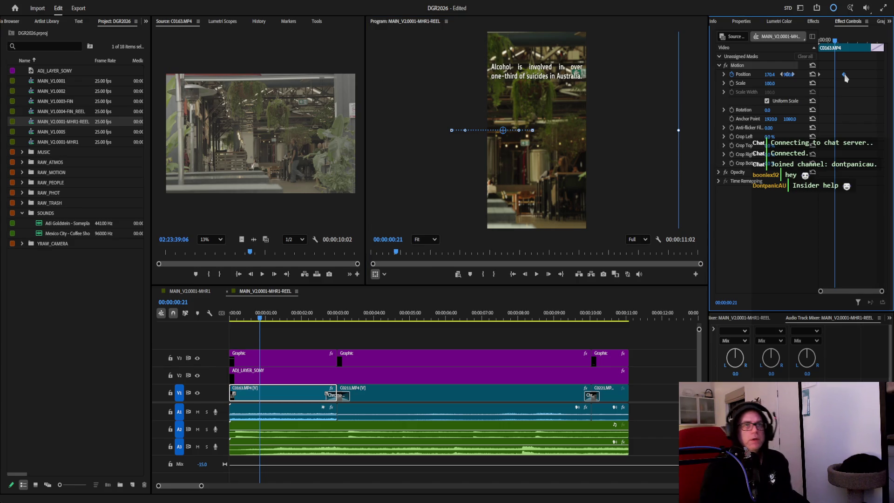
key("ctrl+z")
Set the ending Position X near 00:00:02:24, confirm the pan in playback, then select the second caption graphic.
mouse_move(835, 42)
left_mouse_down()
mouse_move(828, 46)
mouse_move(890, 44)
left_mouse_up()
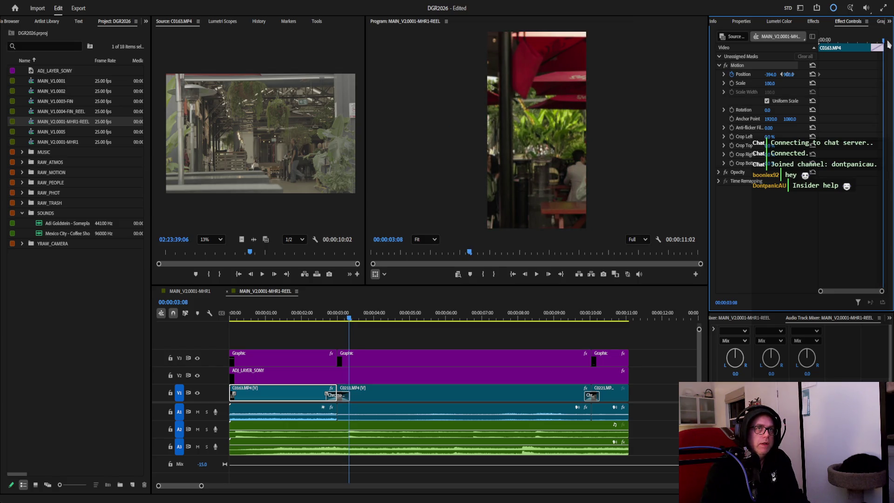
left_click_drag(888, 43, 877, 44)
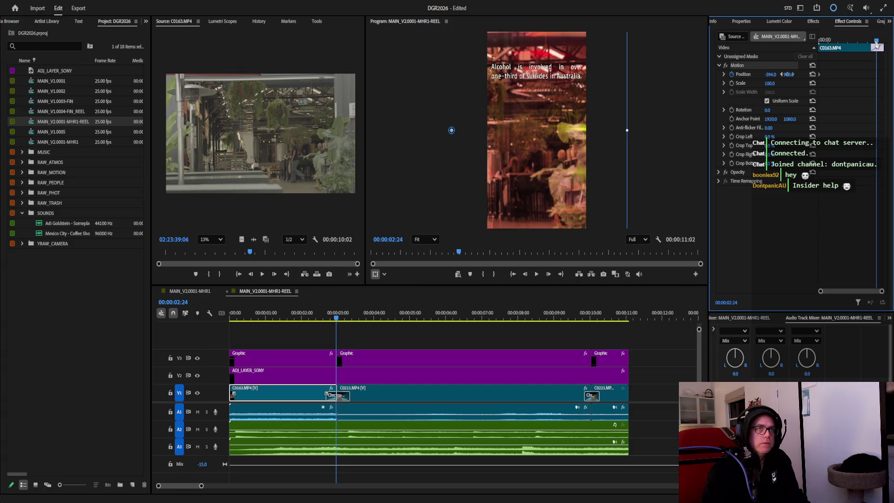
left_click_drag(787, 74, 789, 74)
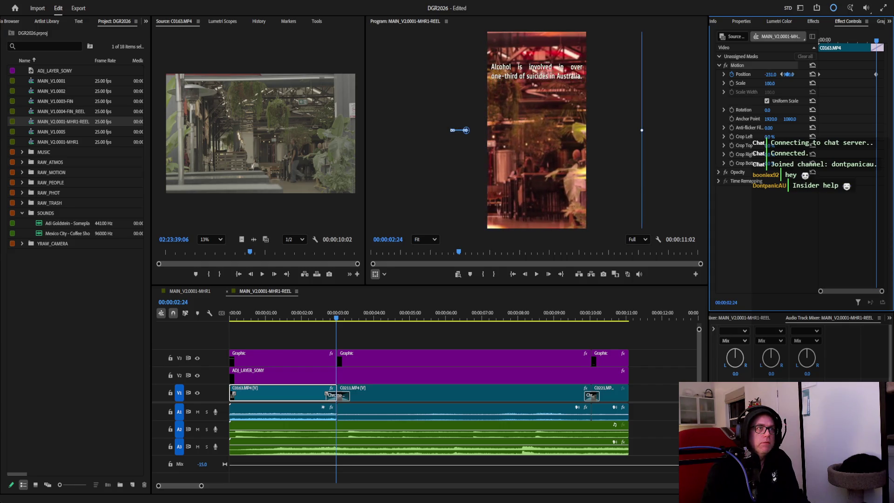
key("Home")
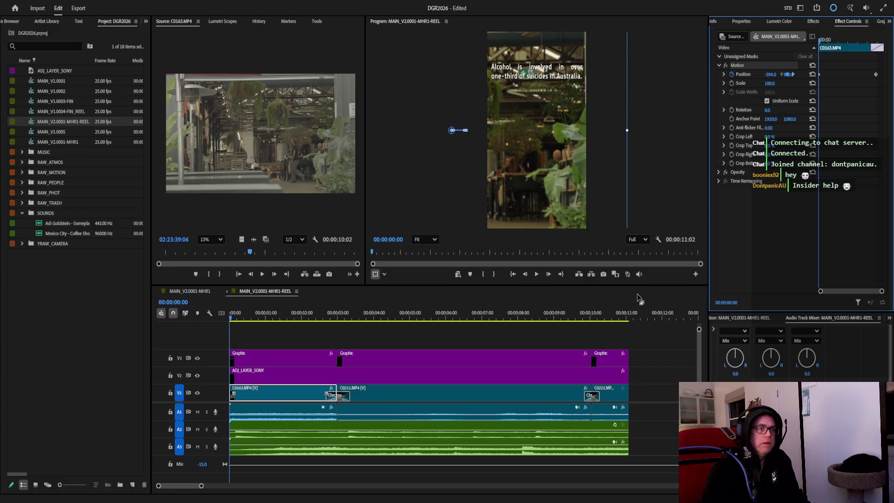
left_click(537, 274)
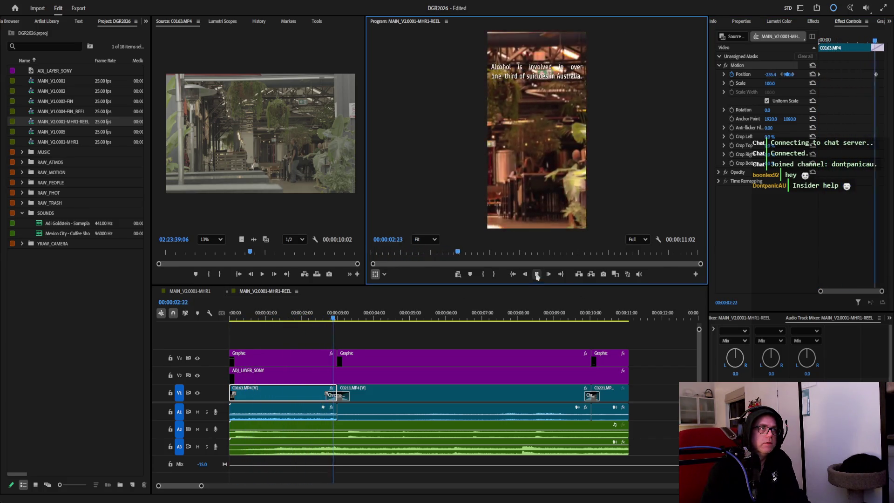
left_click(536, 274)
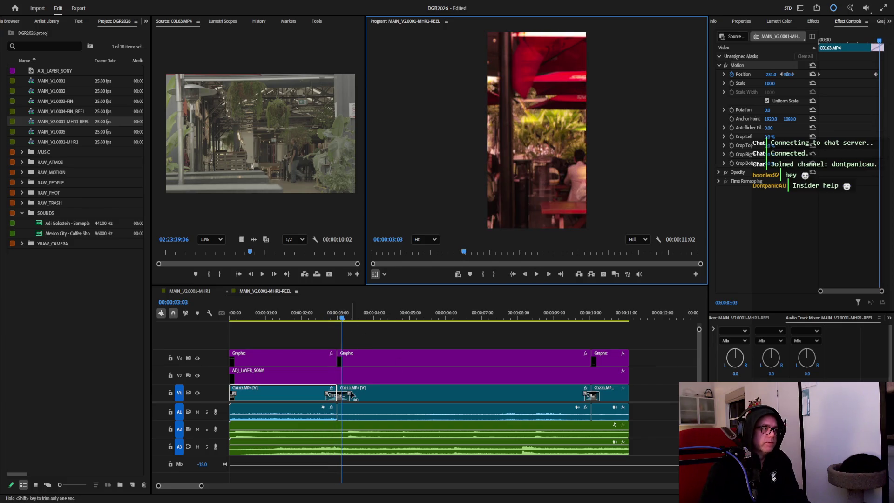
left_click(381, 363)
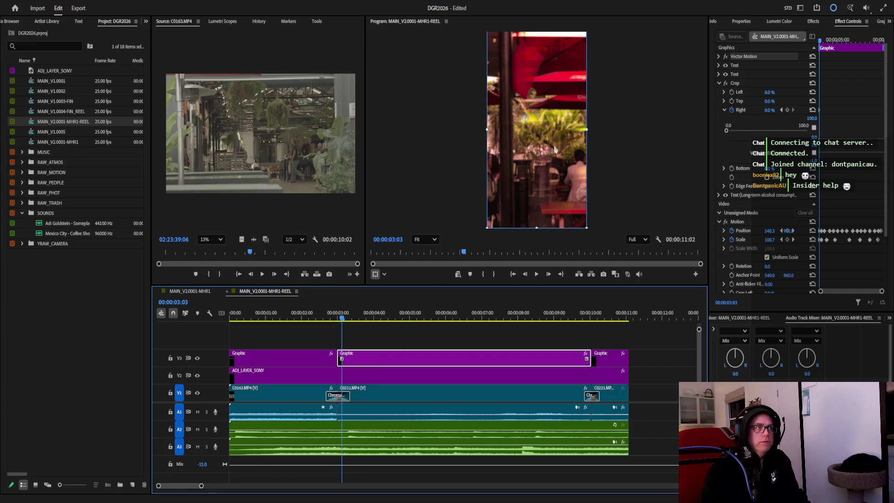
Move the second caption graphic into frame and enlarge its text layer's font size.
mouse_move(536, 135)
left_mouse_down()
mouse_move(541, 71)
mouse_move(536, 106)
left_mouse_up()
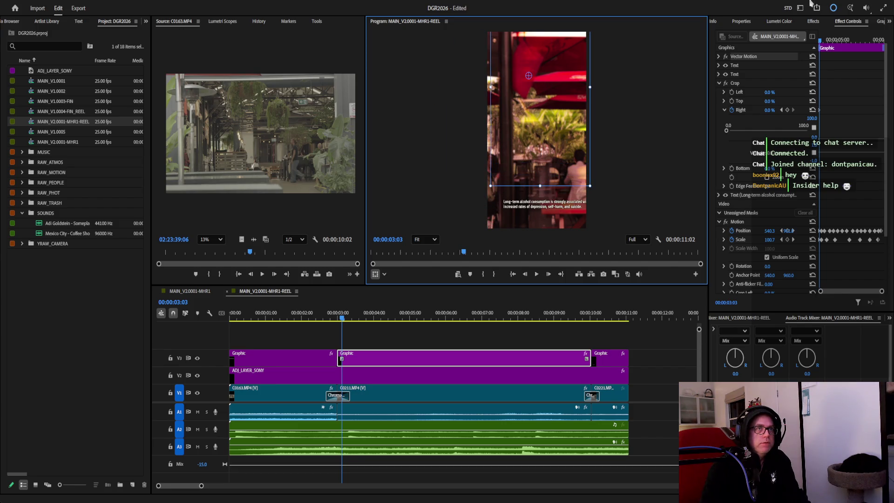
left_click(742, 22)
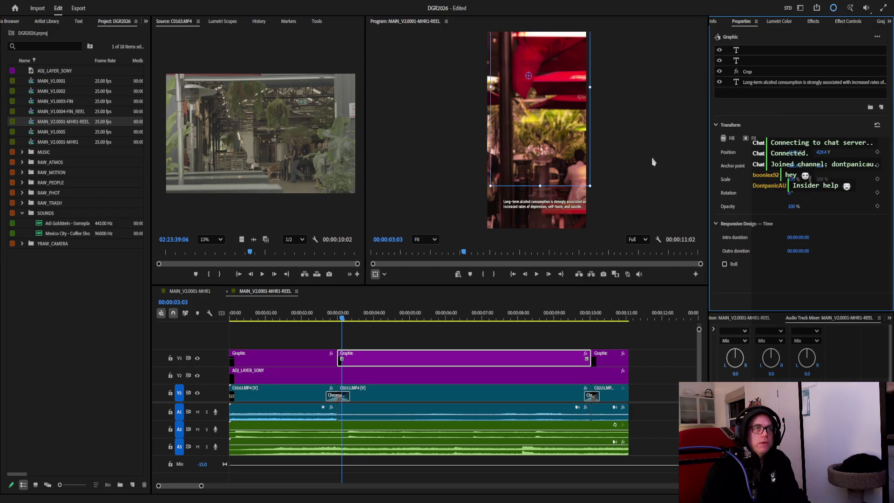
left_click(775, 83)
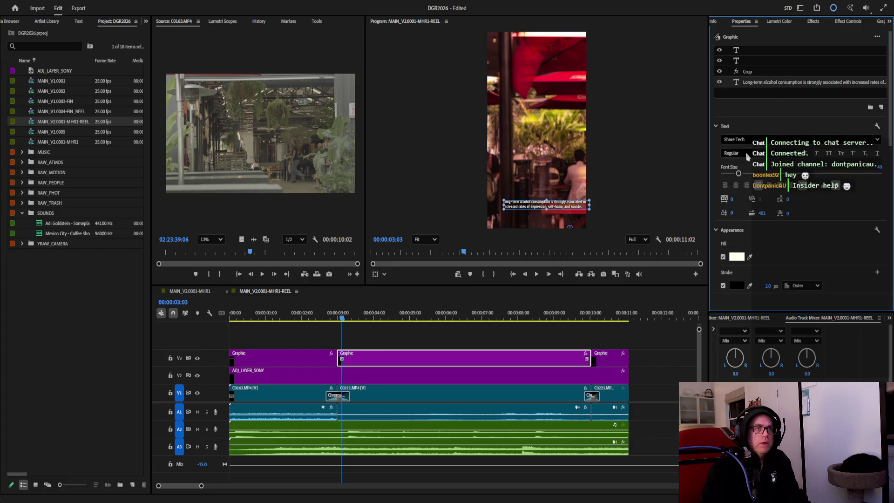
left_click_drag(740, 175, 750, 173)
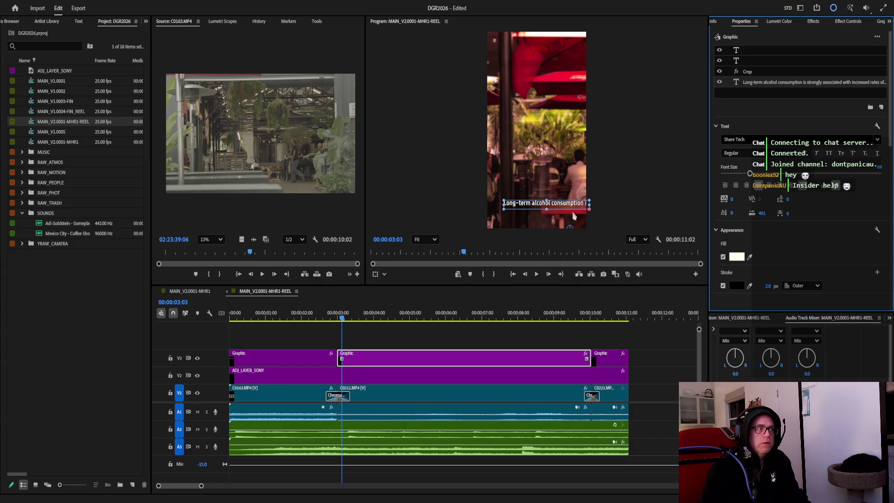
Compare with the first caption's text settings, then justify the long-term alcohol caption text.
left_click(310, 361)
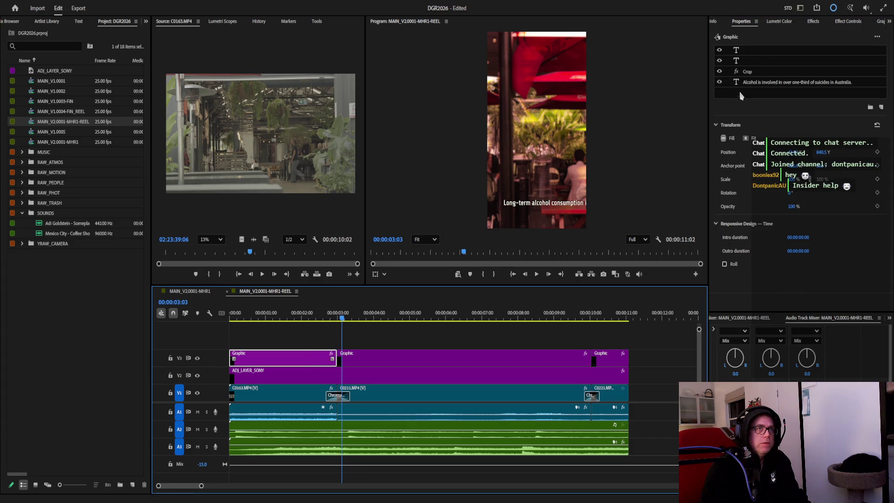
left_click(762, 83)
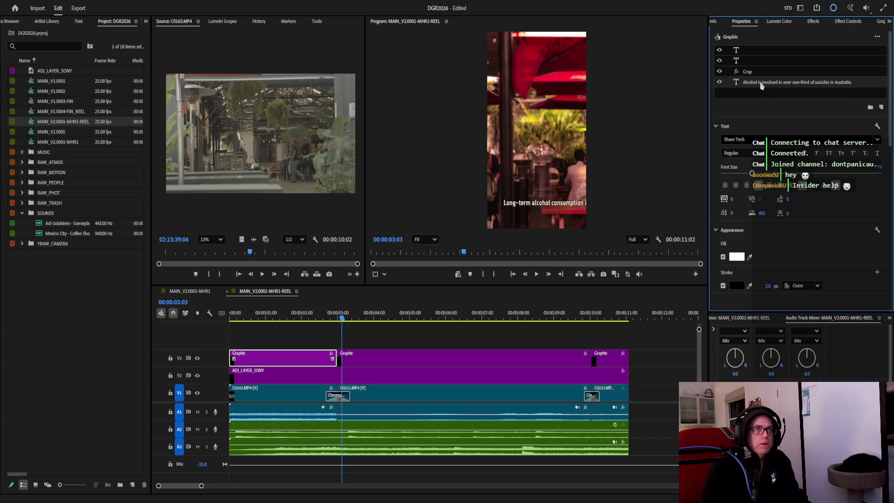
left_click(775, 25)
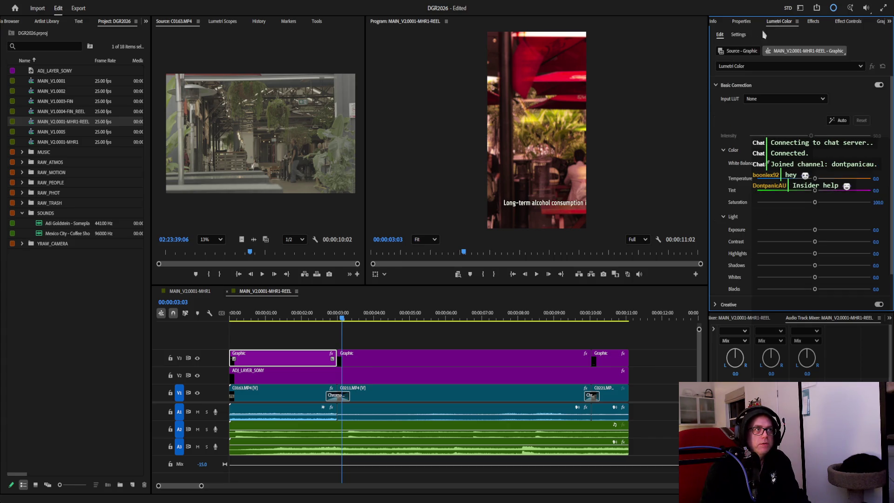
left_click(391, 361)
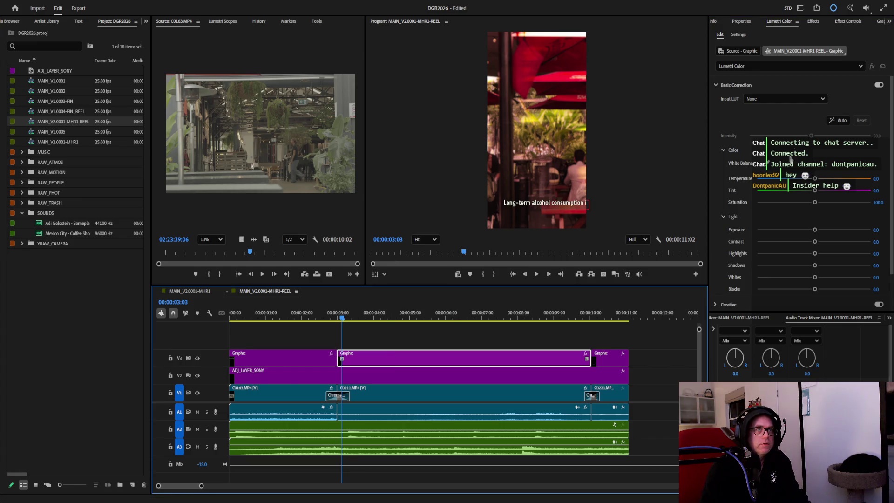
left_click(742, 23)
left_click(764, 84)
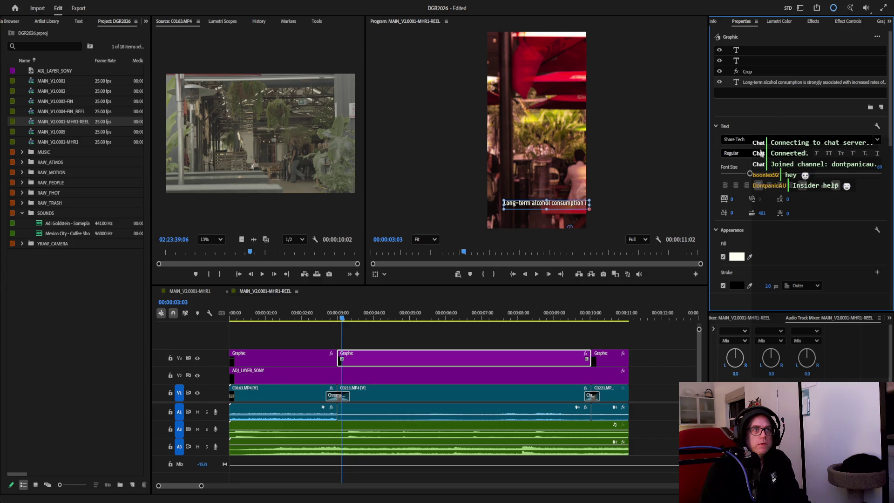
left_click(752, 175)
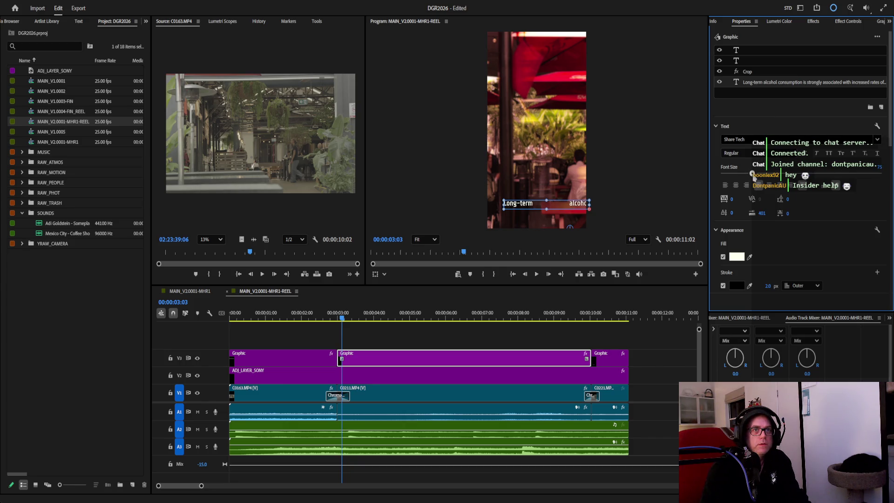
Resize the caption box to four lines across the middle of the frame, then select the C0211 clip beneath it.
mouse_move(554, 207)
left_mouse_down()
mouse_move(545, 74)
mouse_move(540, 151)
left_mouse_up()
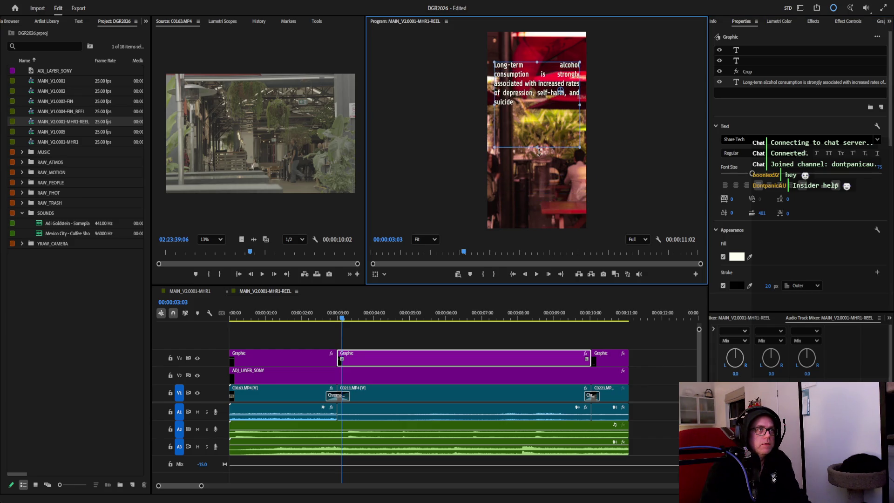
left_click_drag(580, 107, 584, 107)
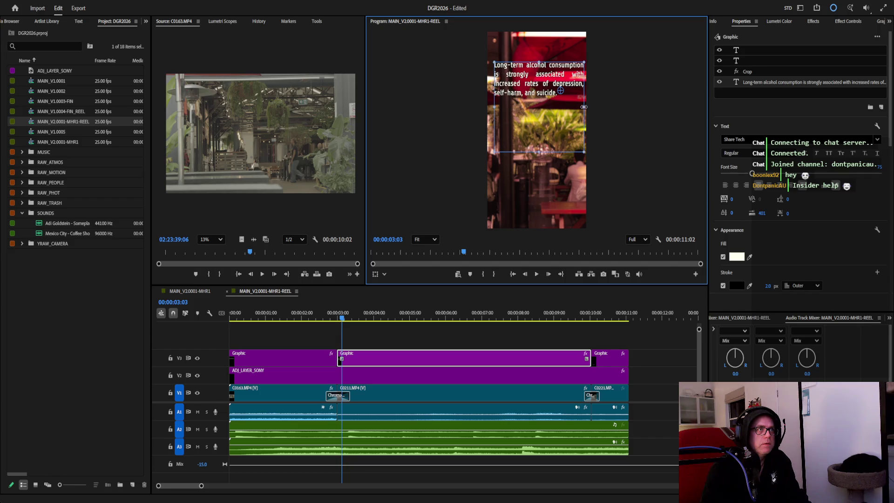
left_click_drag(531, 83, 532, 133)
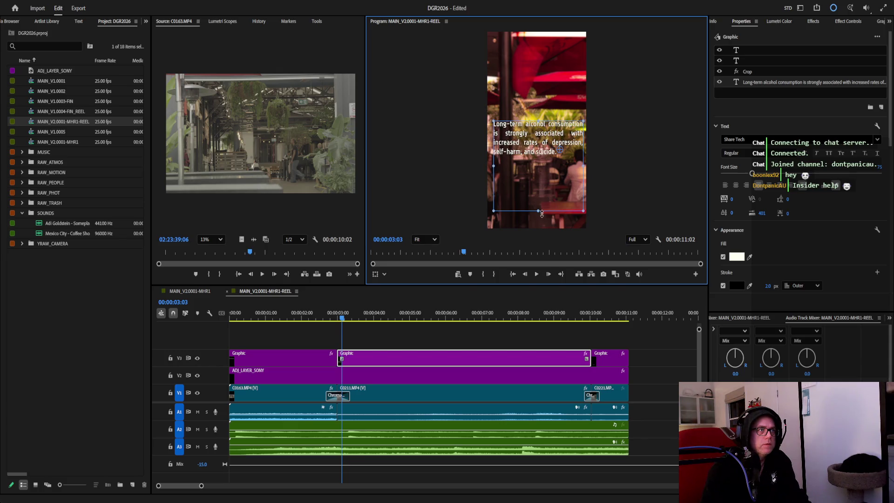
left_click_drag(538, 211, 540, 162)
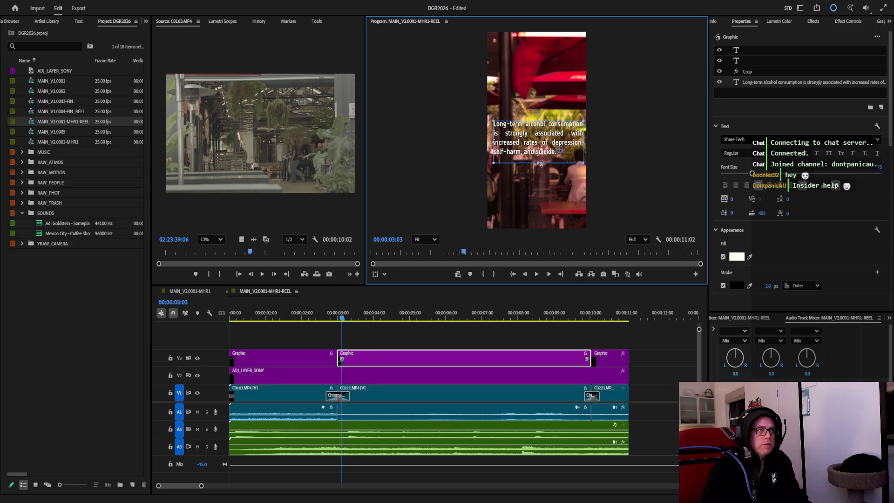
left_click(389, 395)
left_click(847, 21)
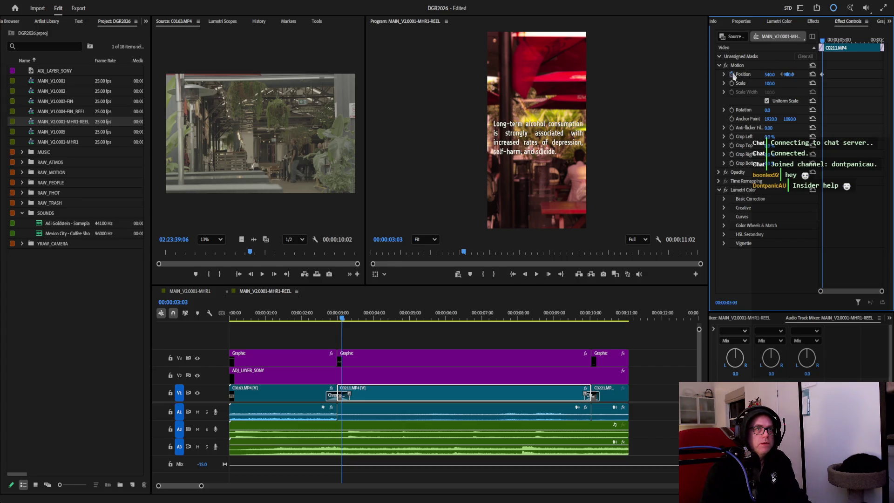
Scrub through the C0211 clip, try a horizontal shift and reset its Position to centre.
left_click_drag(822, 44, 822, 44)
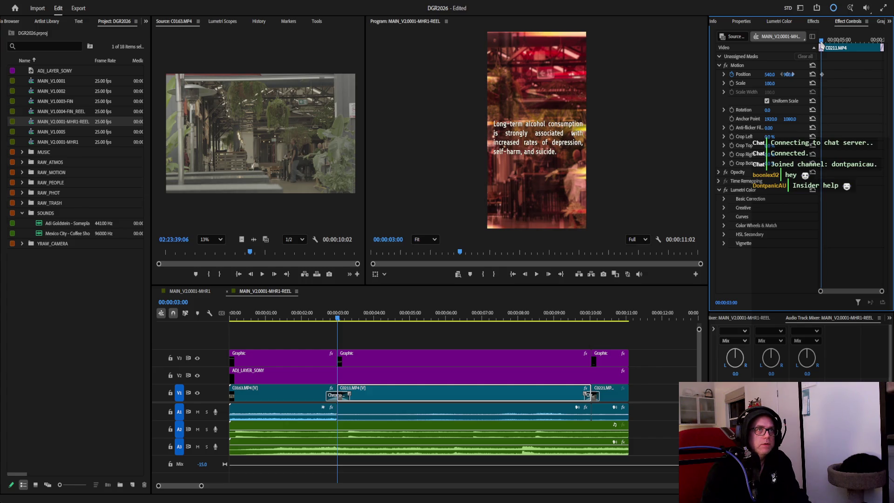
left_click(731, 74)
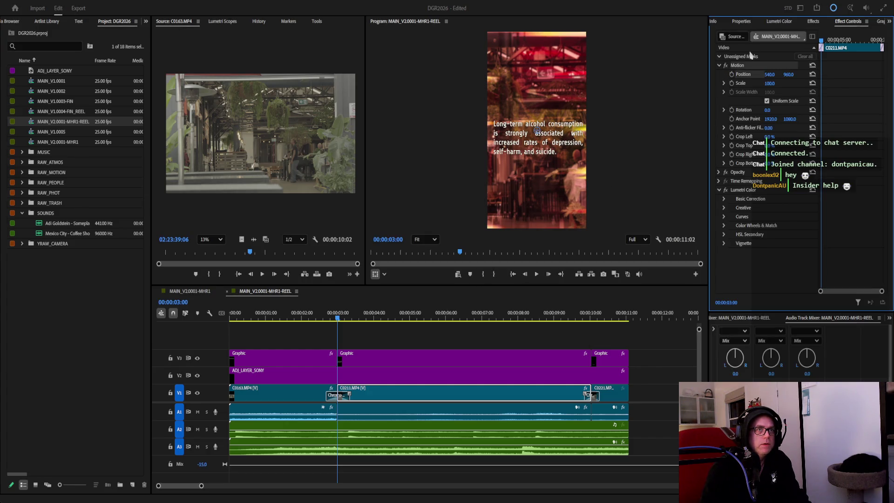
left_click_drag(820, 44, 884, 46)
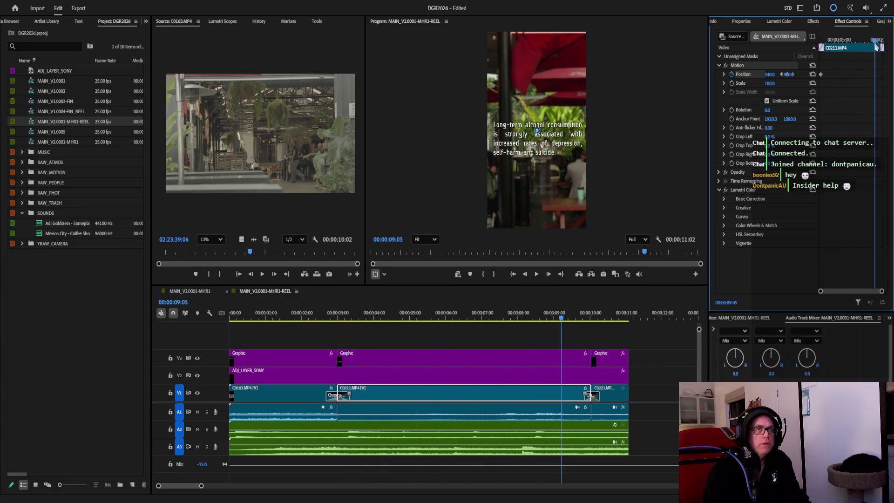
key("Up")
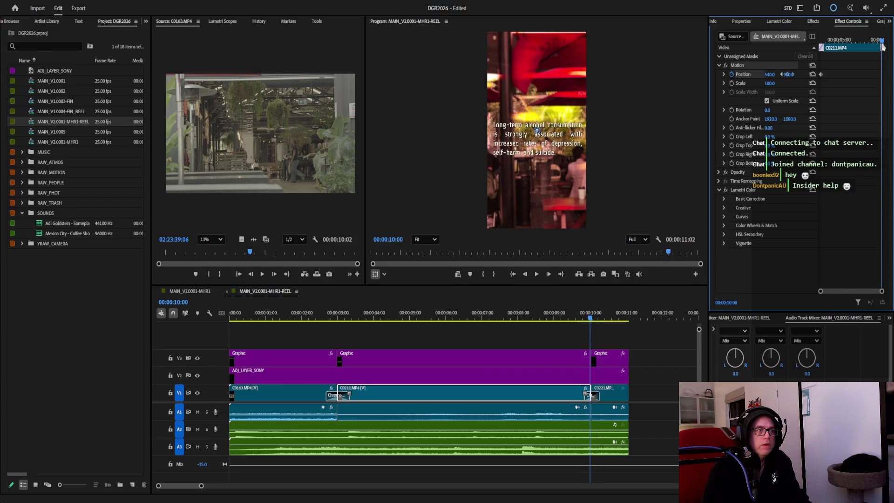
left_click_drag(770, 74, 742, 74)
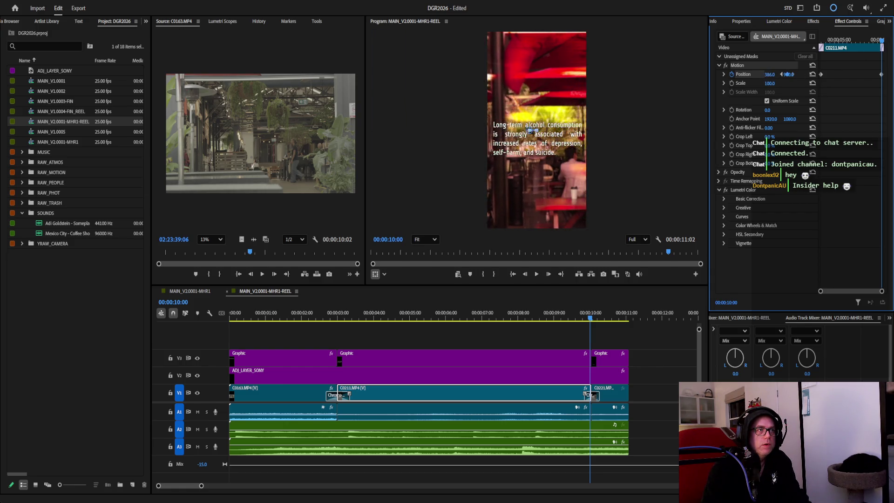
left_click(814, 76)
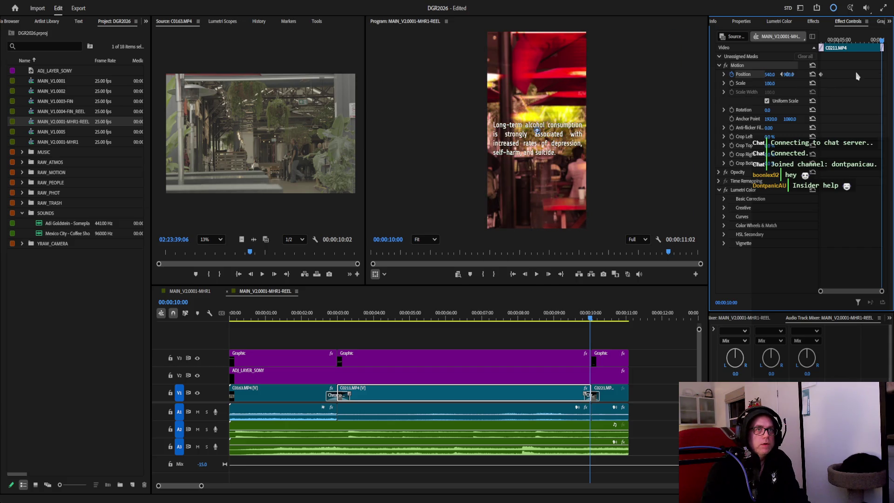
Keyframe Position X at -31 near the clip start and 314 near its end, then play back the pan.
left_click(821, 78)
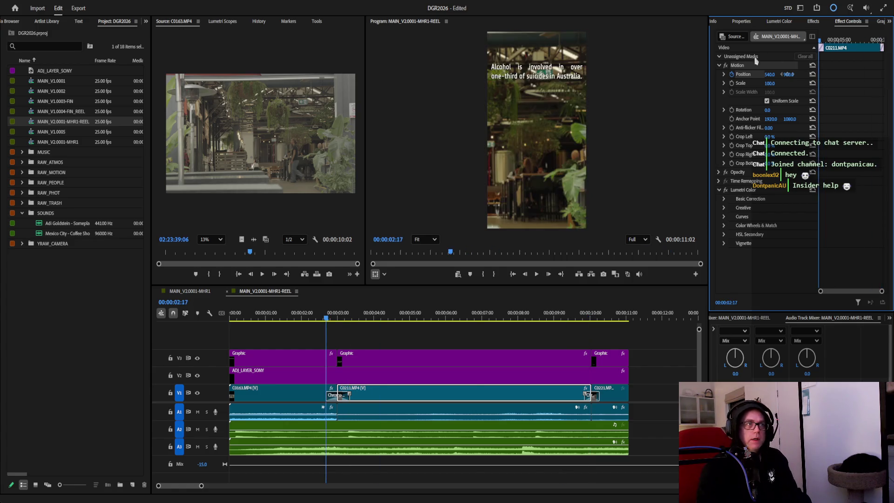
left_click_drag(821, 43, 822, 43)
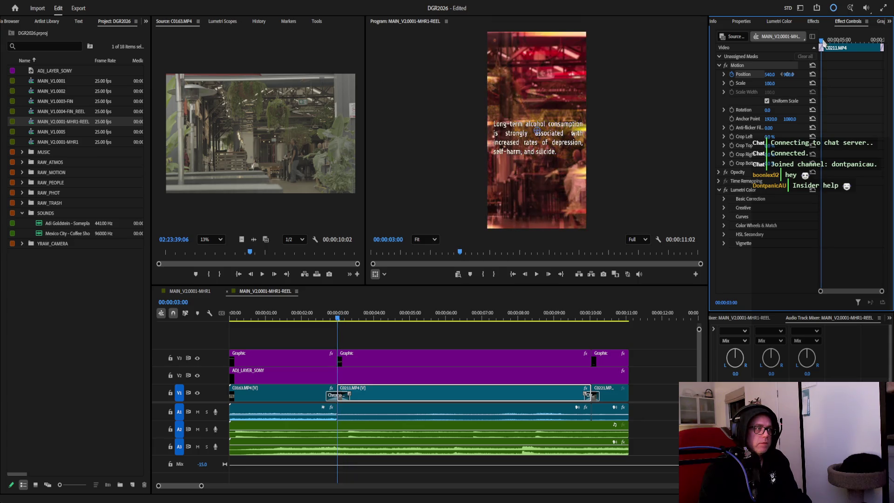
mouse_move(769, 74)
left_mouse_down()
mouse_move(601, 74)
mouse_move(694, 75)
left_mouse_up()
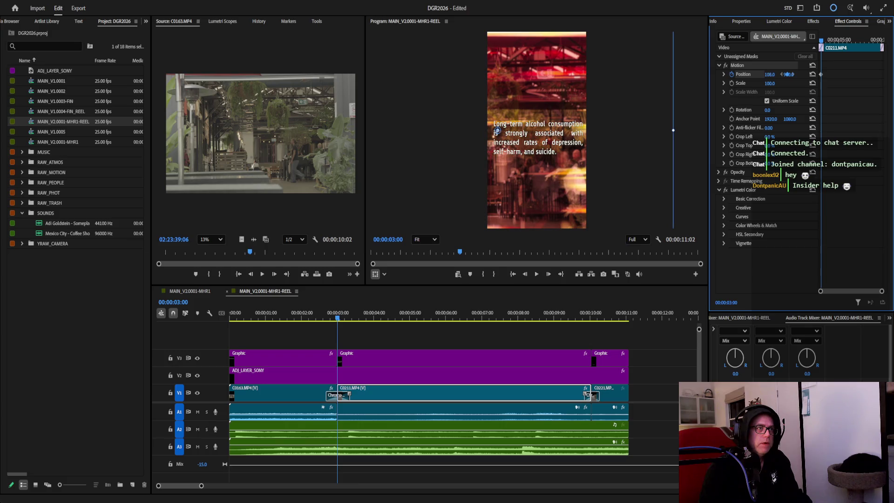
left_click_drag(694, 74, 670, 74)
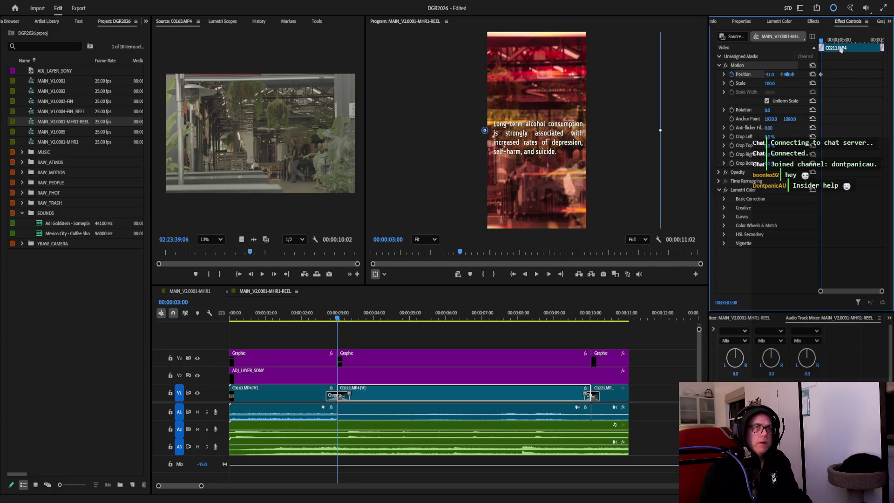
left_click_drag(822, 44, 881, 37)
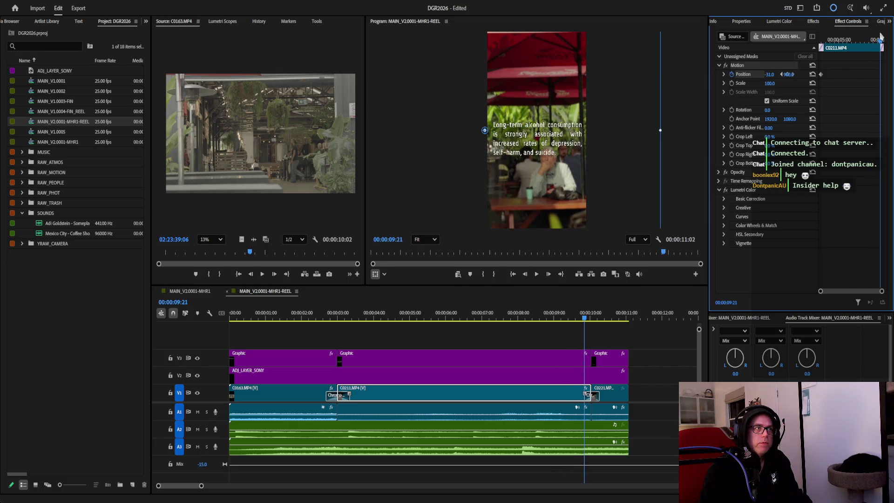
mouse_move(767, 75)
left_mouse_down()
mouse_move(793, 75)
mouse_move(773, 75)
left_mouse_up()
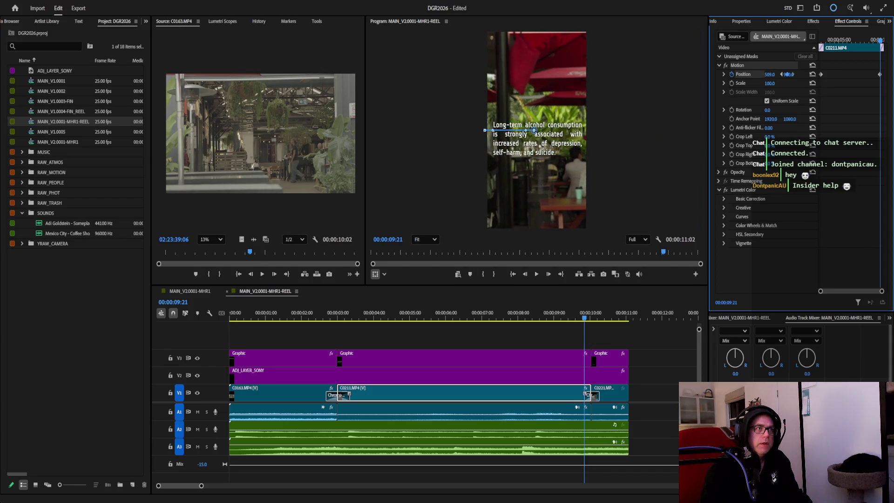
key("Up")
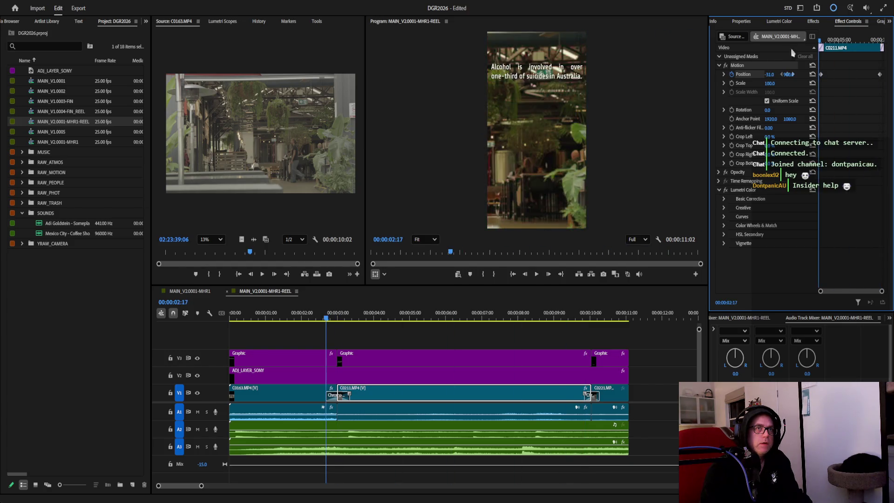
left_click(536, 275)
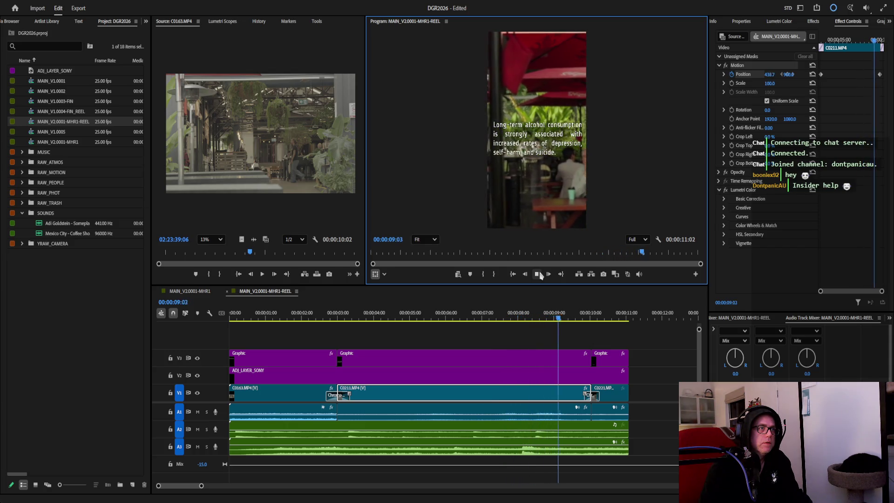
Select the last caption graphic's text layer and enlarge its box so 'Alcohol is still a depressant.' shows in full.
left_click(538, 275)
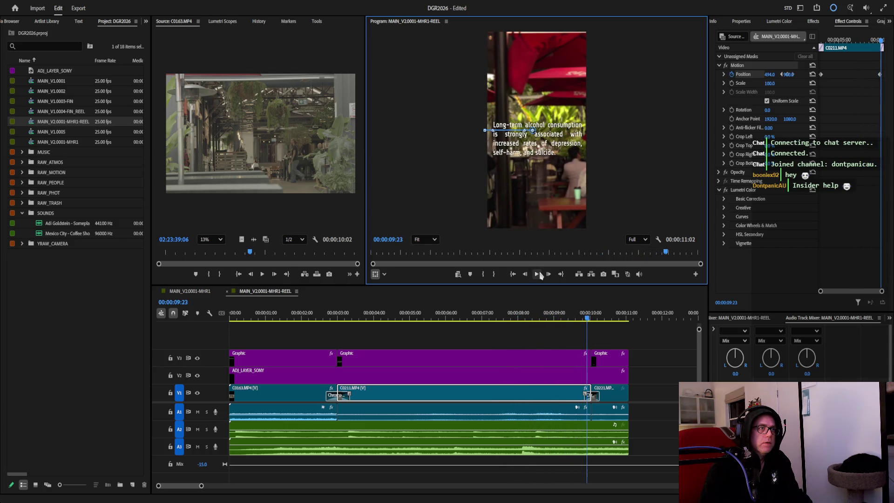
left_click(592, 320)
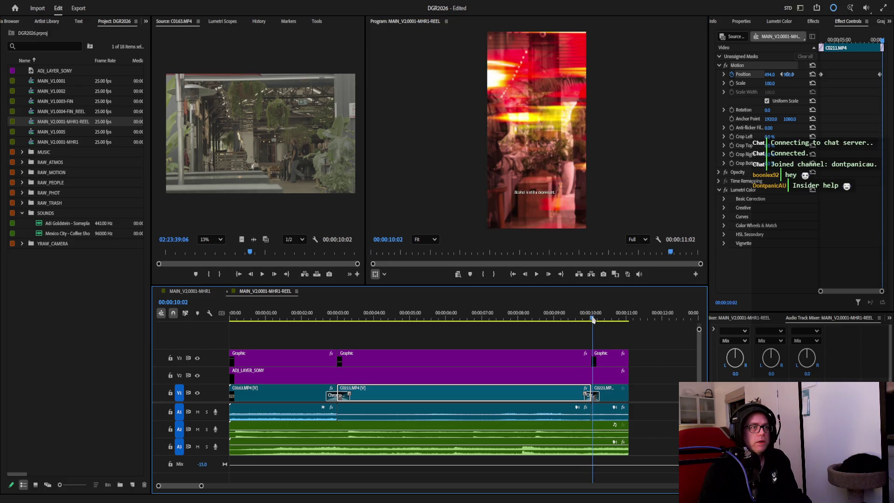
left_click(592, 318)
left_click(605, 359)
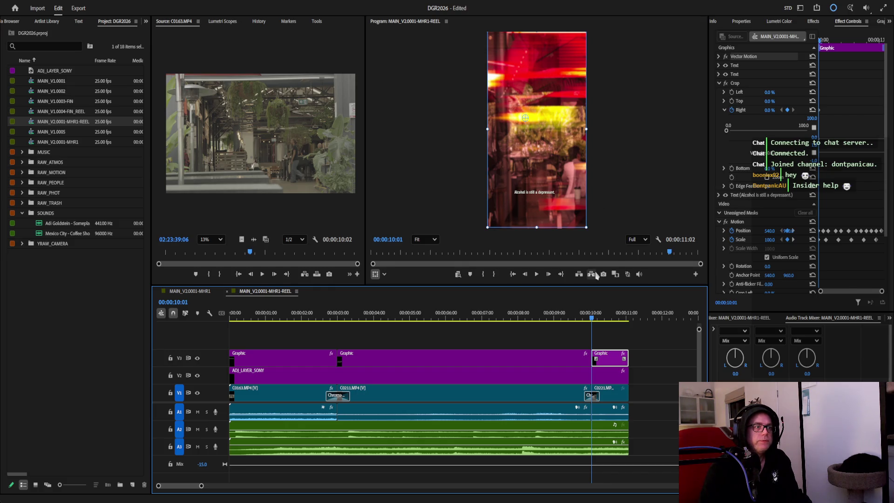
left_click(742, 21)
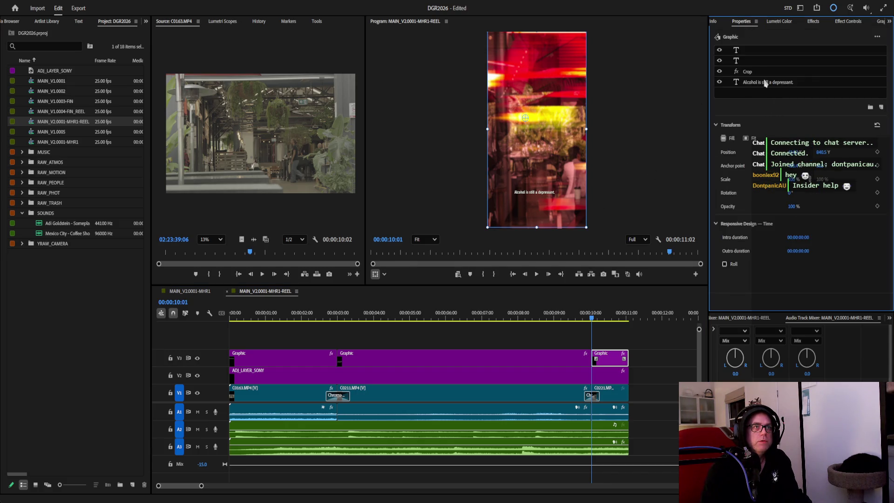
left_click(765, 83)
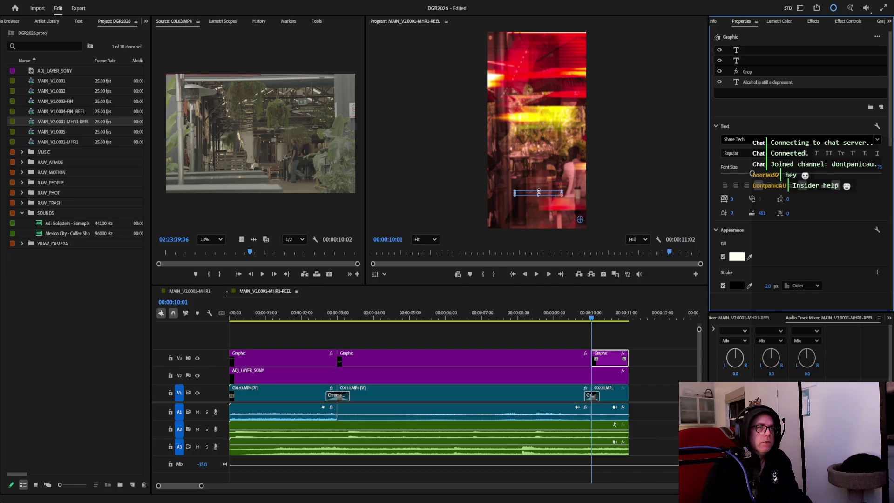
mouse_move(515, 191)
left_mouse_down()
mouse_move(487, 159)
mouse_move(487, 172)
mouse_move(542, 142)
left_mouse_up()
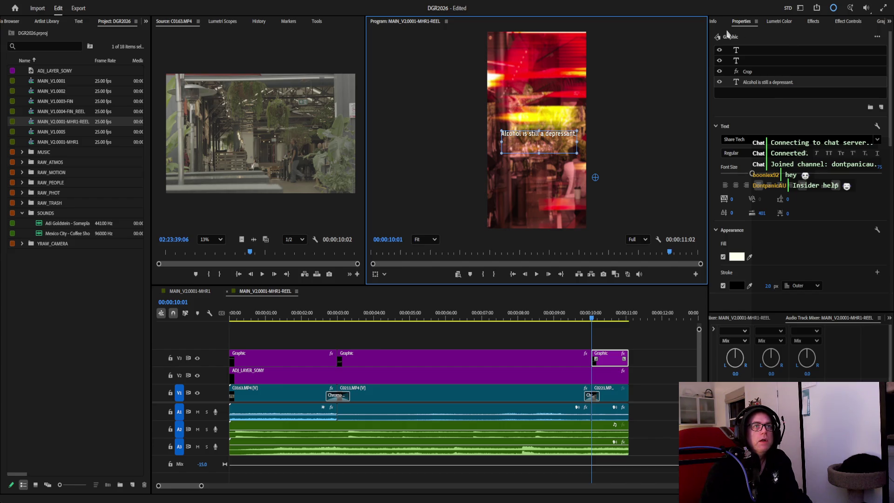
Select the final C0221 clip and set its leftward Position X keyframe at 10:01.
left_click(599, 397)
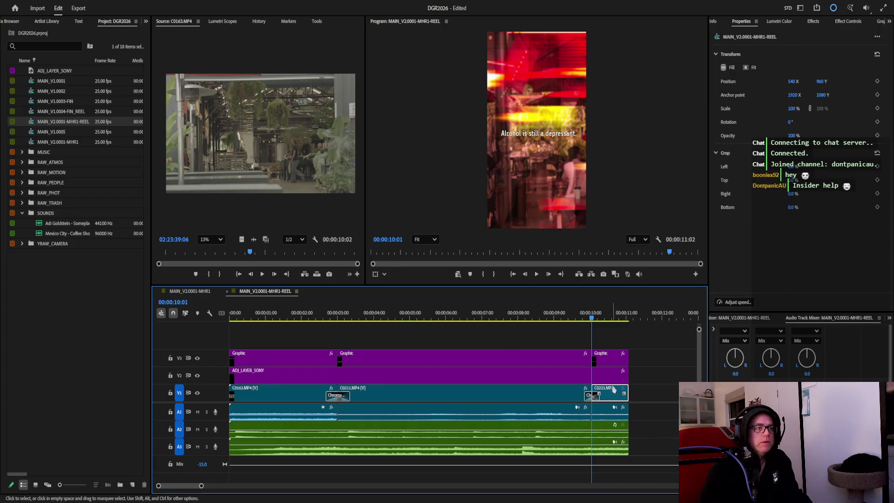
left_click(846, 21)
mouse_move(829, 42)
left_mouse_down()
mouse_move(841, 43)
mouse_move(829, 42)
left_mouse_up()
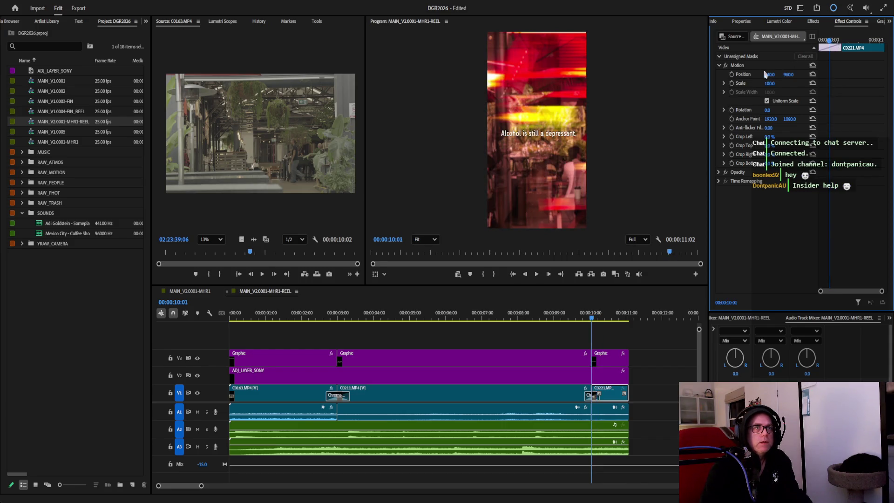
left_click_drag(769, 74, 671, 74)
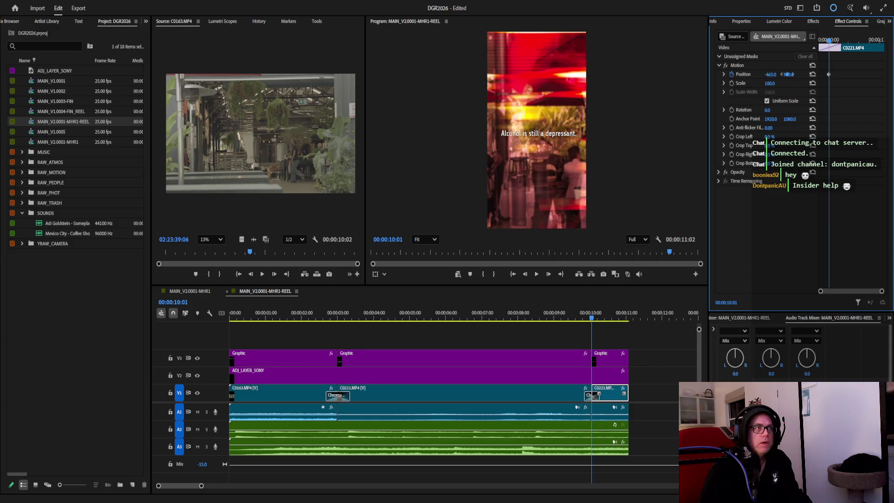
Set the rightward end Position keyframe at 11:01, undoing one wrong change, then play the whole reel back.
left_click_drag(831, 44, 883, 43)
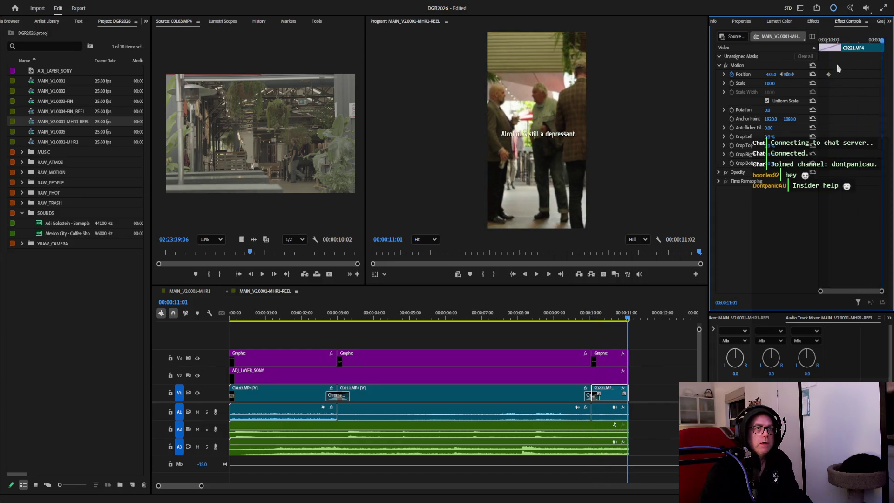
mouse_move(766, 79)
left_mouse_down()
mouse_move(824, 75)
mouse_move(758, 61)
left_mouse_up()
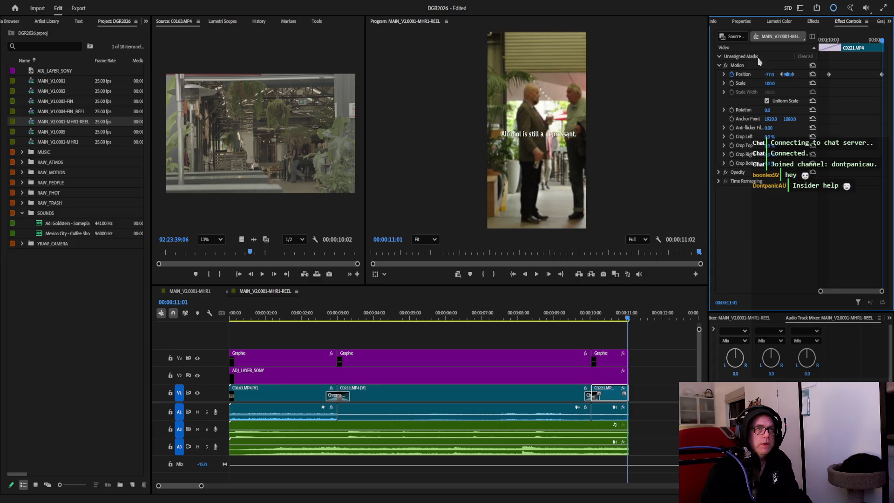
key("ctrl+z")
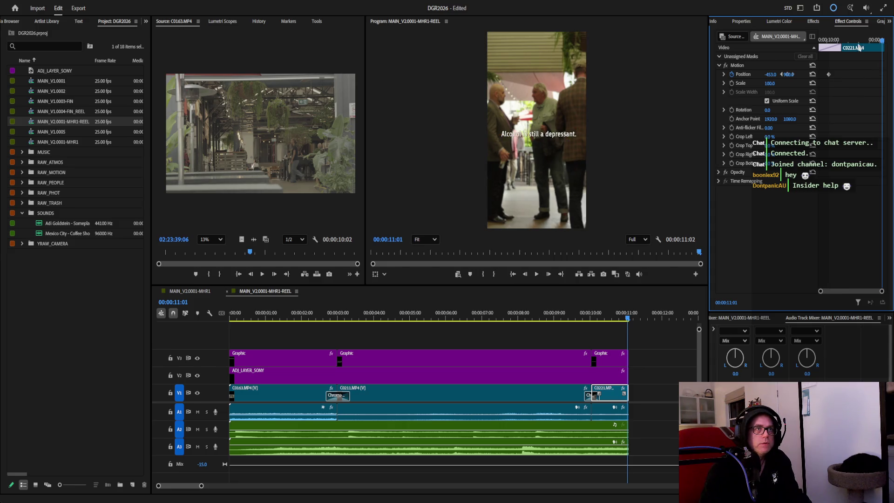
mouse_move(771, 74)
left_mouse_down()
mouse_move(804, 74)
mouse_move(790, 63)
left_mouse_up()
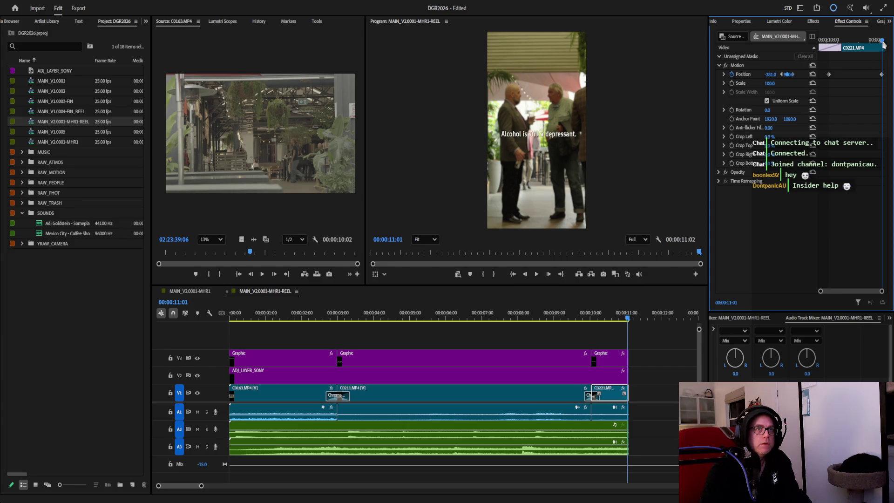
key("Up")
left_click(537, 274)
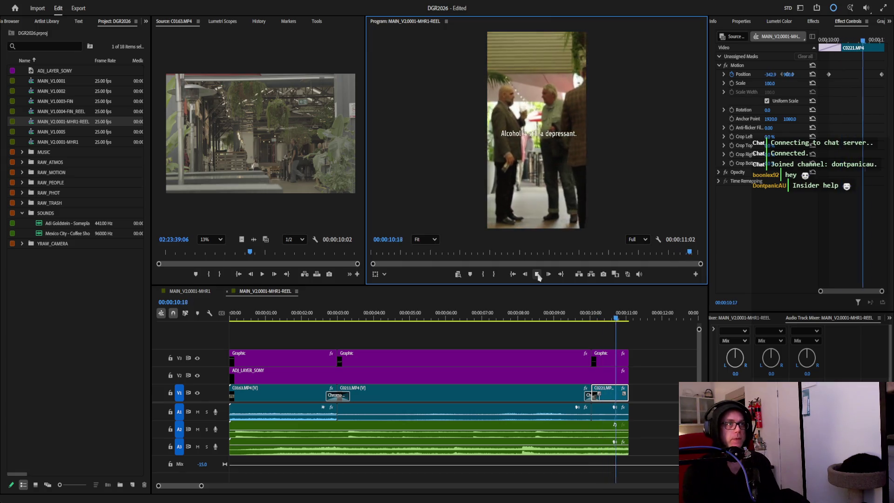
left_click(538, 274)
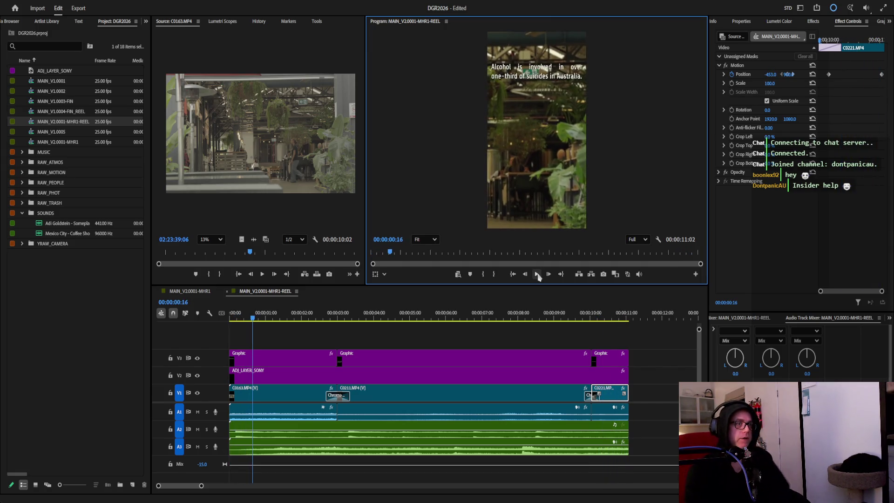
Select the first caption graphic and trial a slight Scale increase, previewing from the sequence start.
left_click(223, 318)
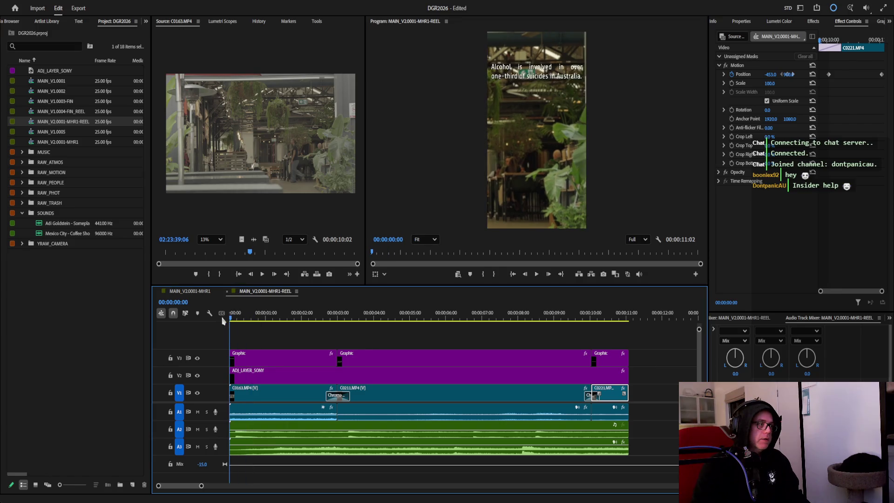
left_click(258, 358)
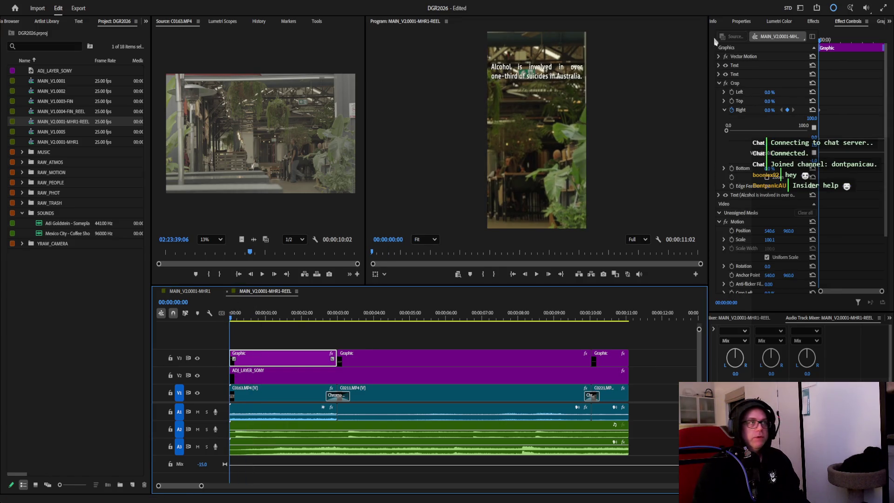
scroll(766, 91, "down", 1)
scroll(754, 153, "down", 2)
left_click(731, 191)
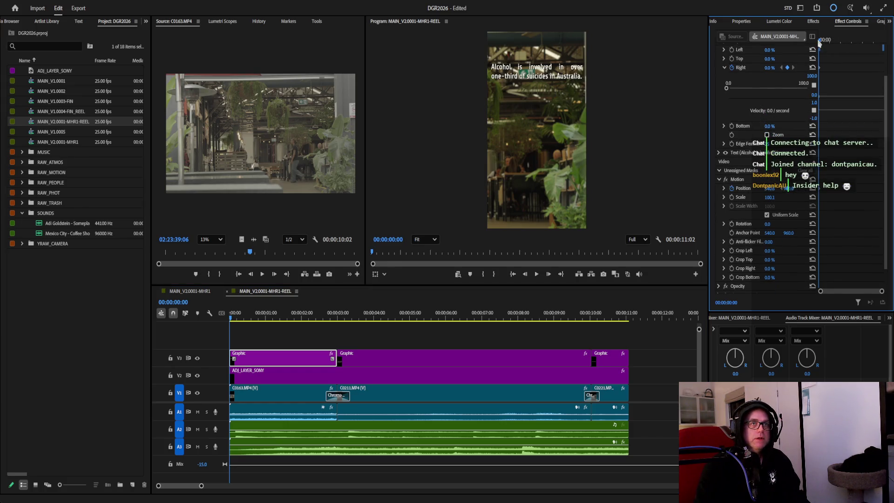
left_click_drag(822, 43, 855, 42)
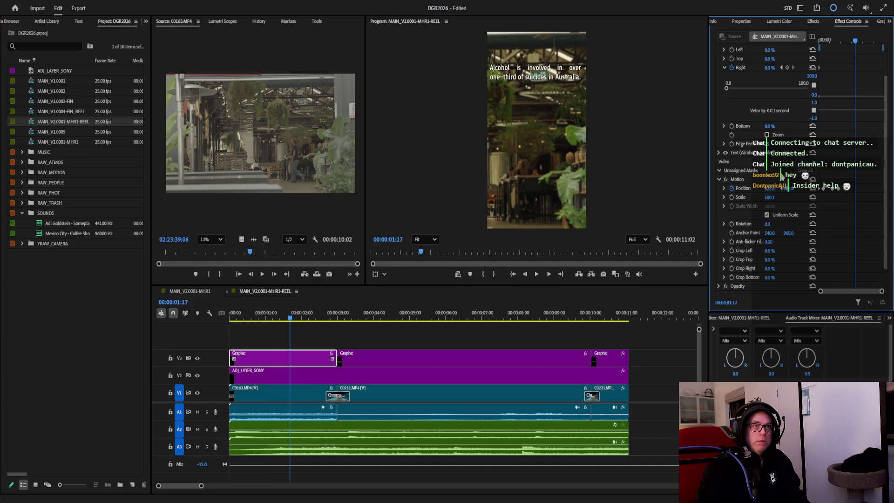
key("Right")
key("Right")
key("Right")
key("Right")
key("Right")
key("Right")
key("Right")
key("Right")
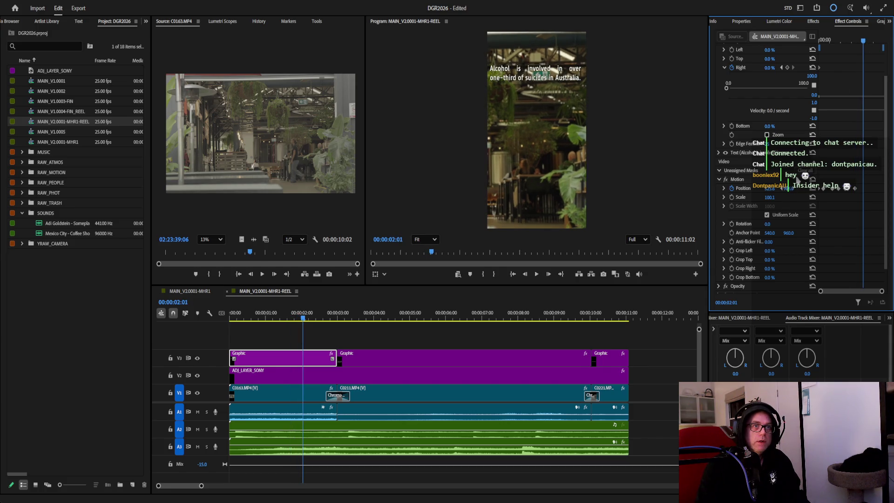
left_click_drag(864, 42, 878, 42)
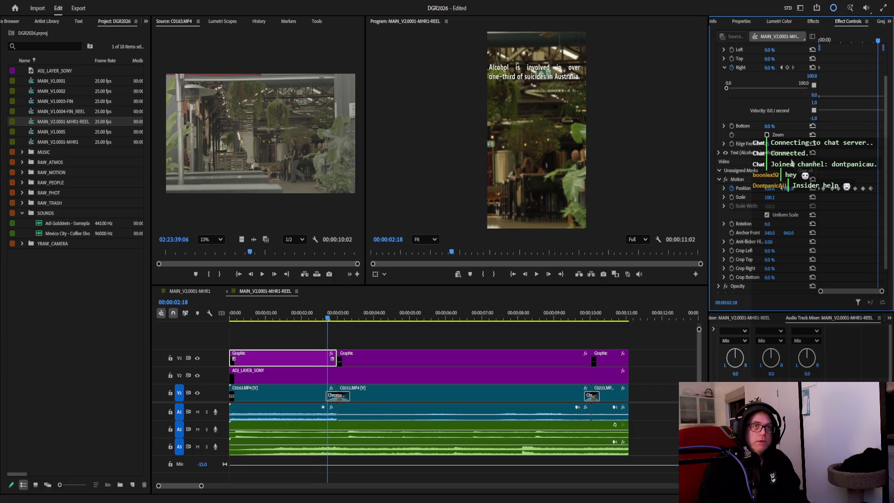
left_click_drag(769, 195, 846, 103)
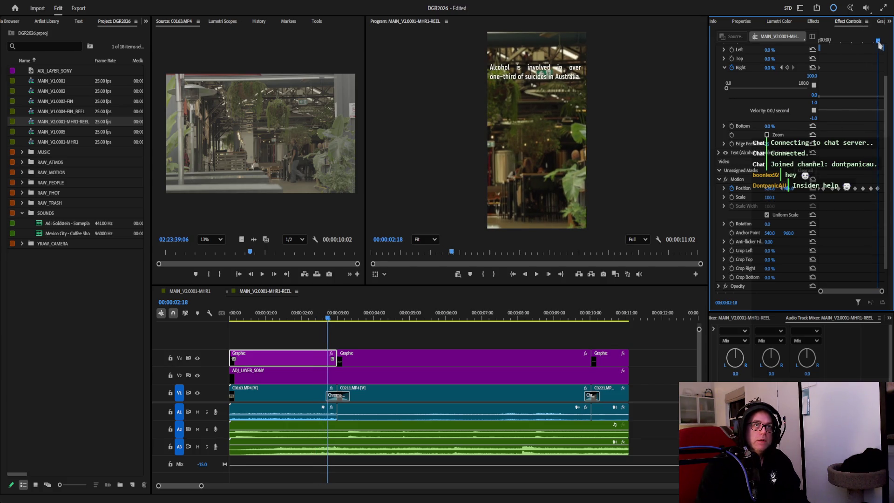
key("Home")
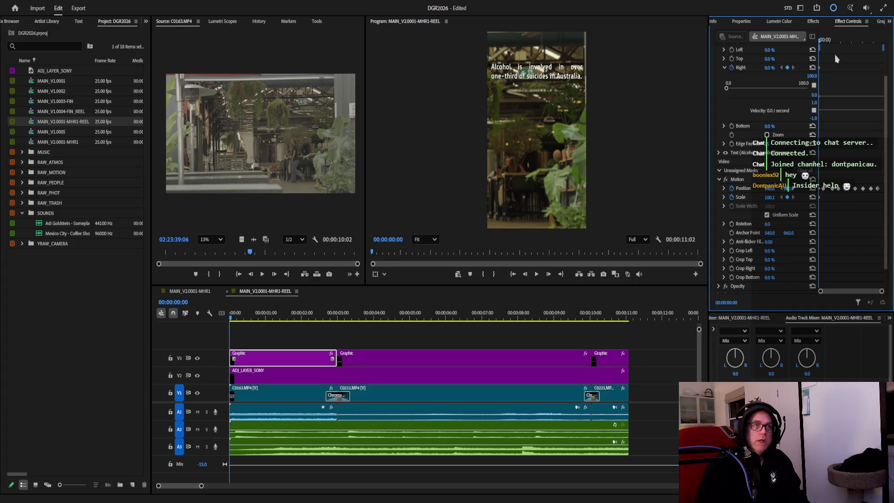
key("space")
Keyframe Scale 100 at start, 101.1 at 00:00:01:16 and 100 at 00:00:02:11, then select the second caption graphic.
left_click(776, 199)
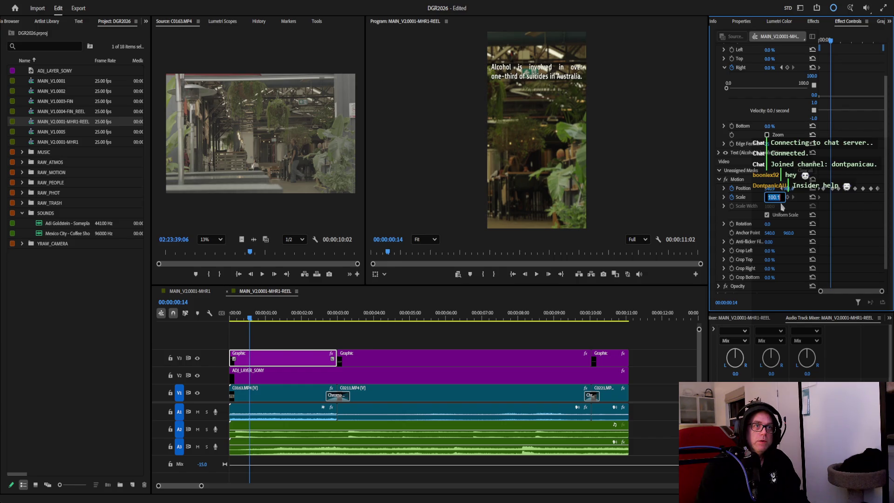
type("100")
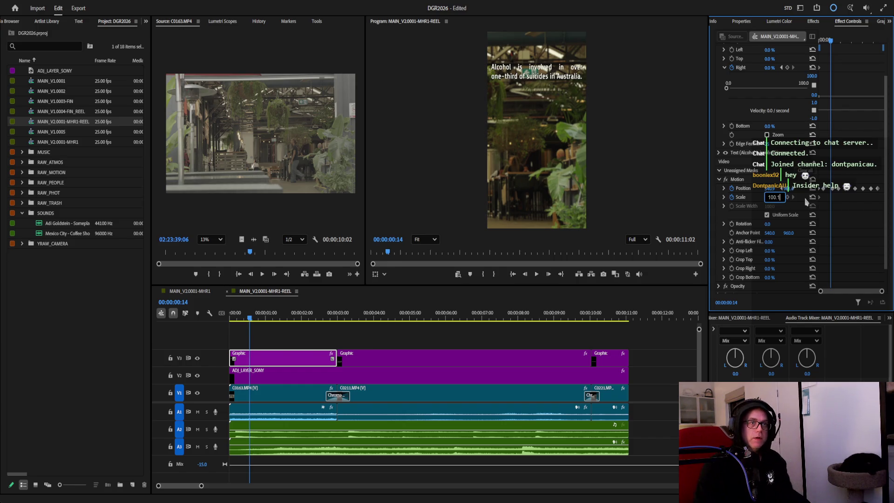
key("Return")
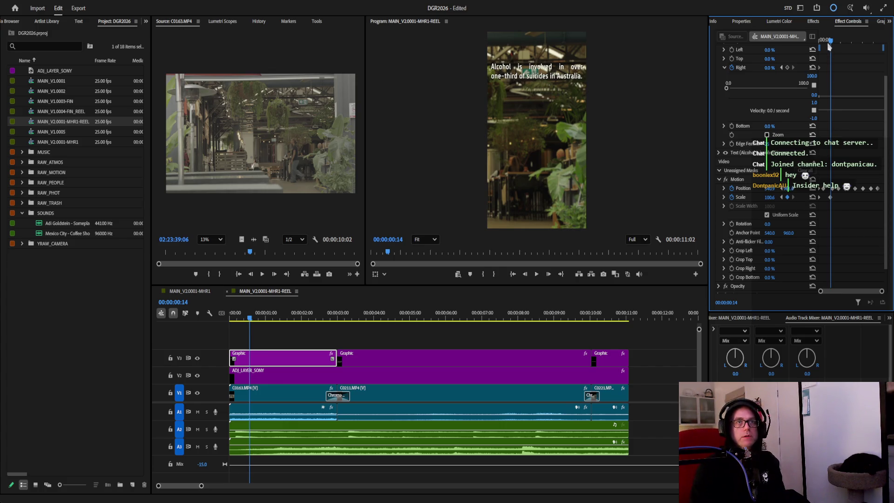
left_click(854, 41)
left_click(774, 198)
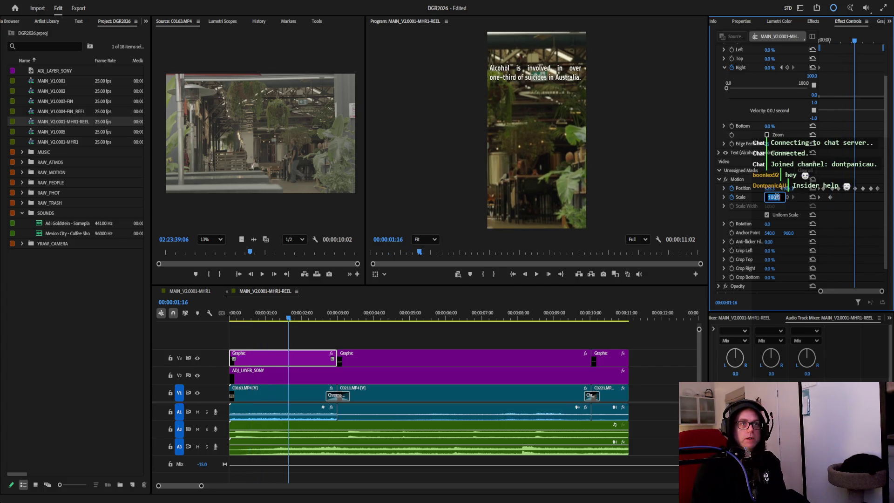
type("101.1")
key("Return")
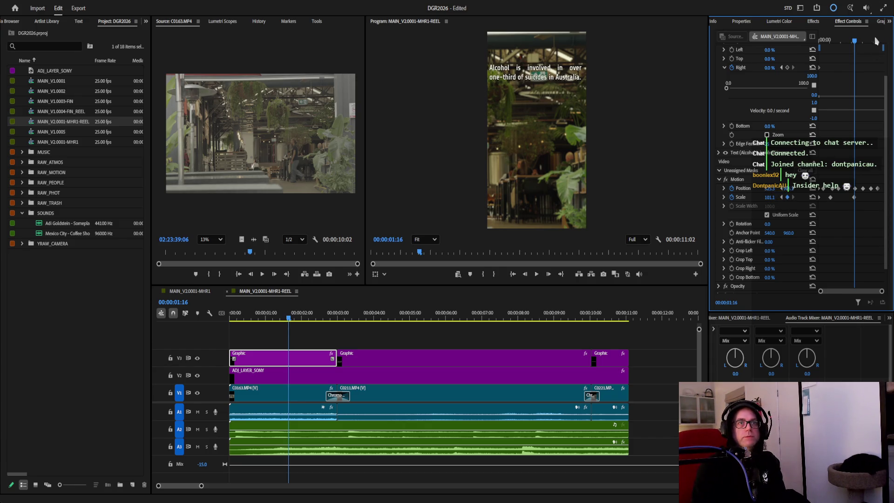
left_click(872, 41)
left_click(774, 197)
key("Up")
type("100")
key("Return")
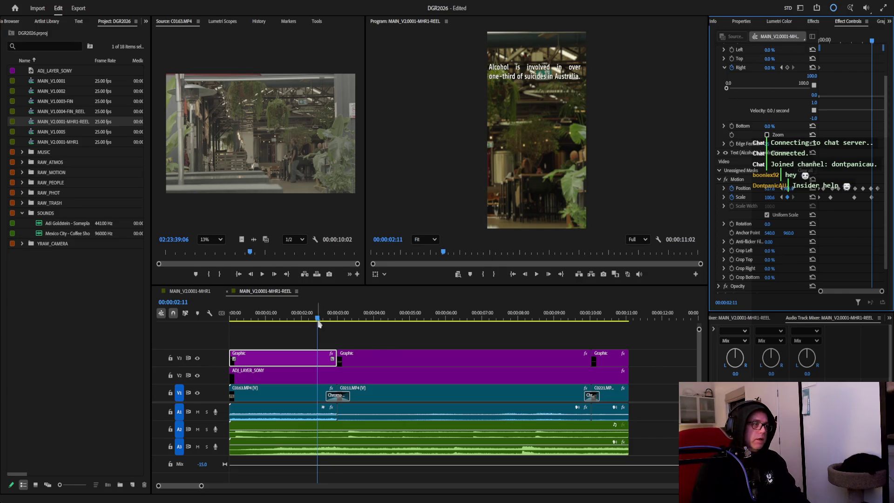
left_click_drag(319, 322, 344, 322)
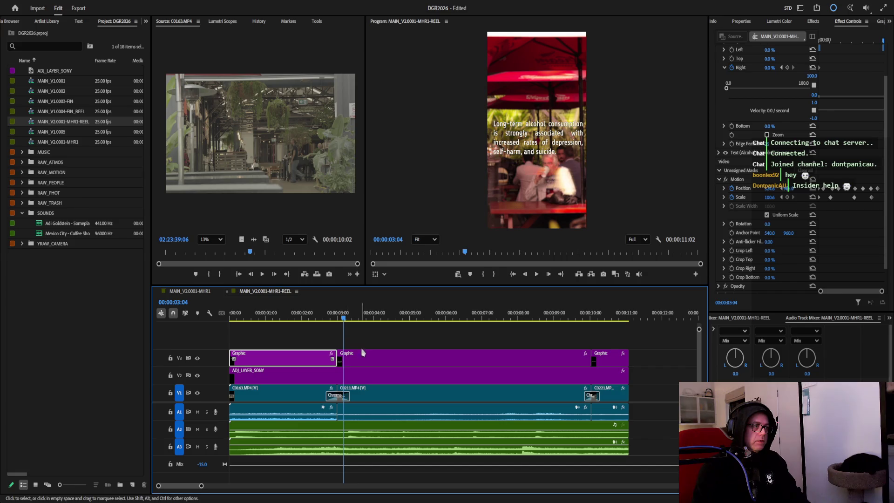
left_click(365, 364)
Keyframe Position on the middle caption's clip, panning it at 00:00:04:14 and 00:00:08:05.
left_click(819, 42)
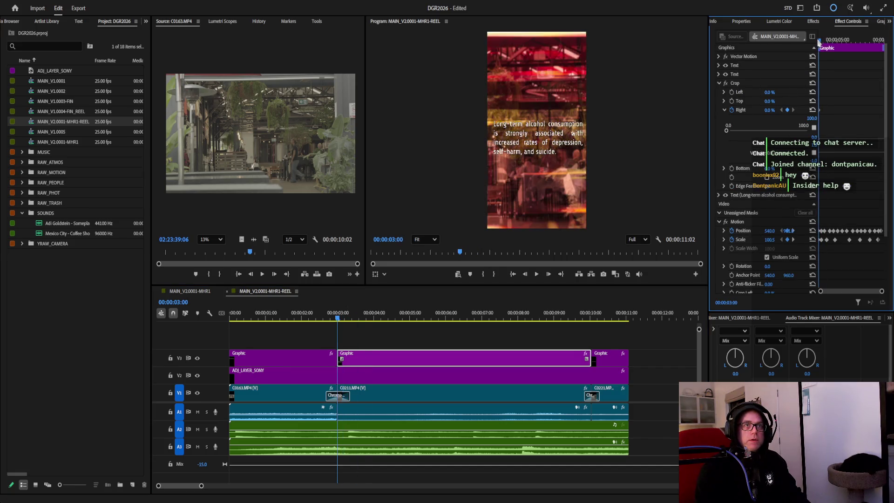
scroll(774, 159, "down", 1)
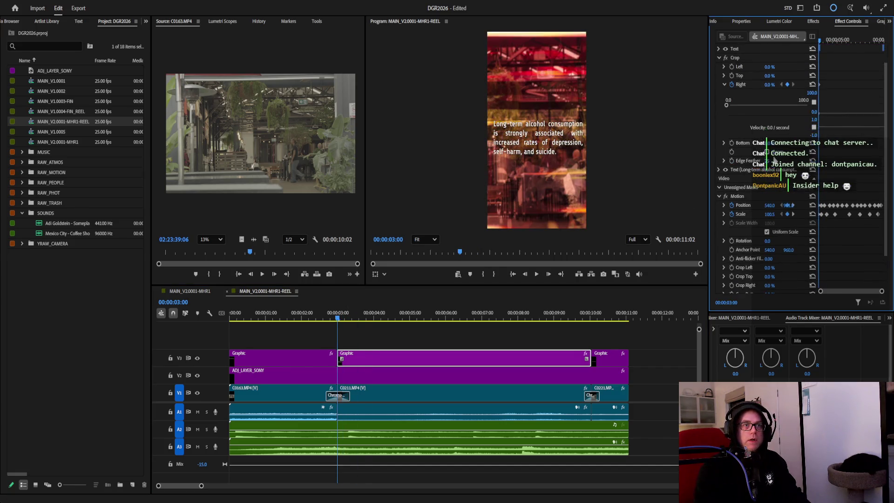
scroll(774, 159, "down", 2)
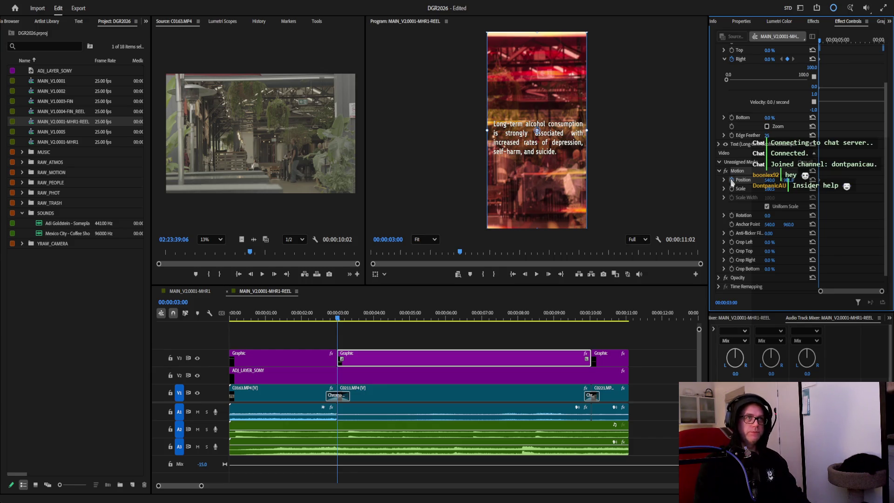
key("Right")
key("Right")
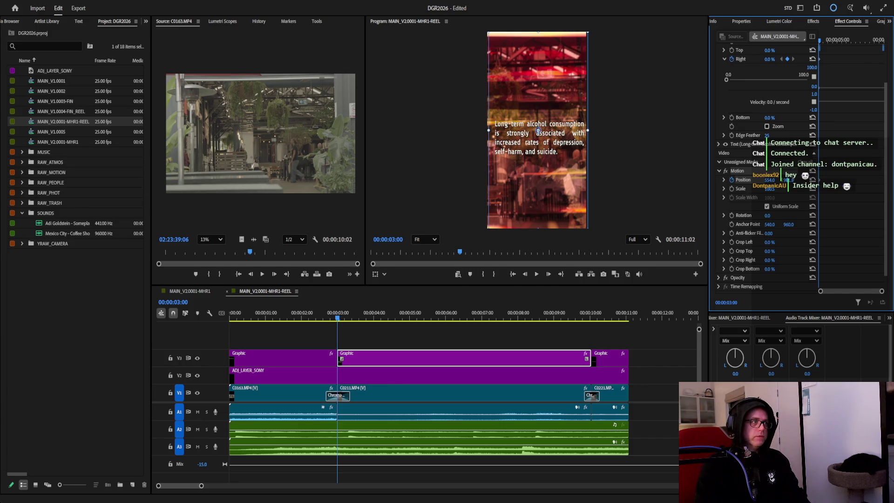
key("Left")
key("Left")
key("shift+Right")
key("shift+Right")
left_click(826, 41)
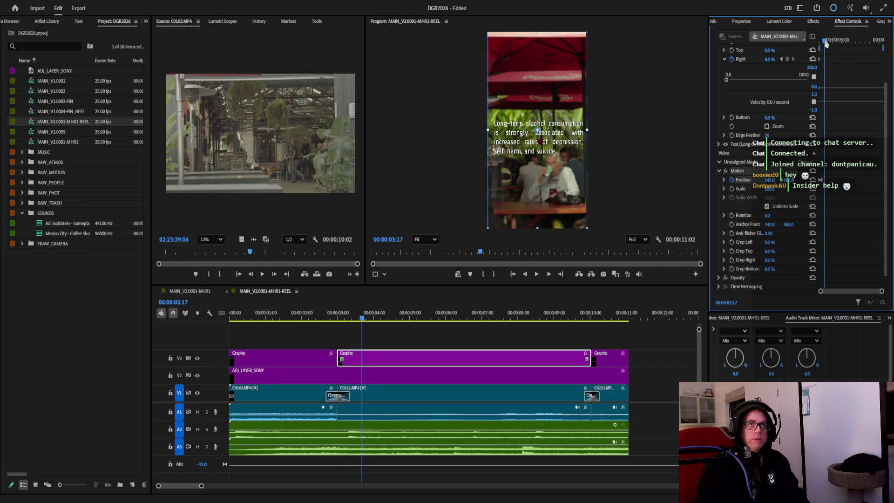
left_click_drag(826, 41, 857, 42)
left_click_drag(771, 181, 790, 165)
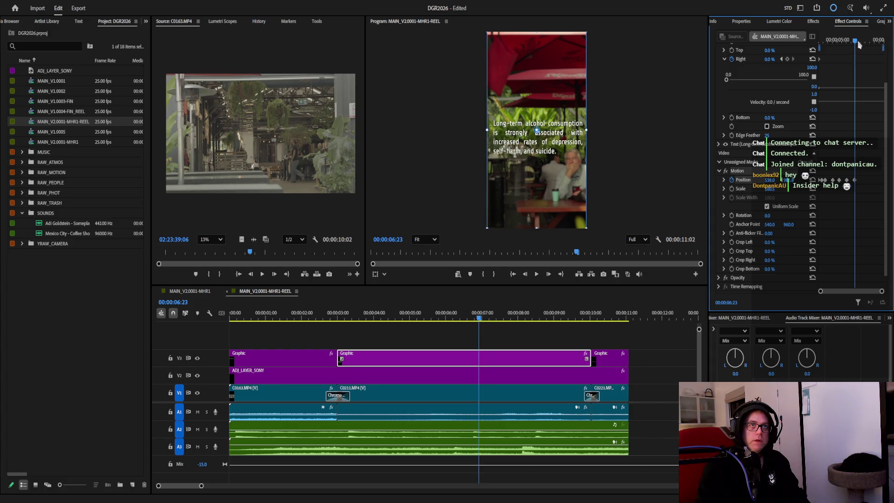
left_click_drag(860, 45, 862, 50)
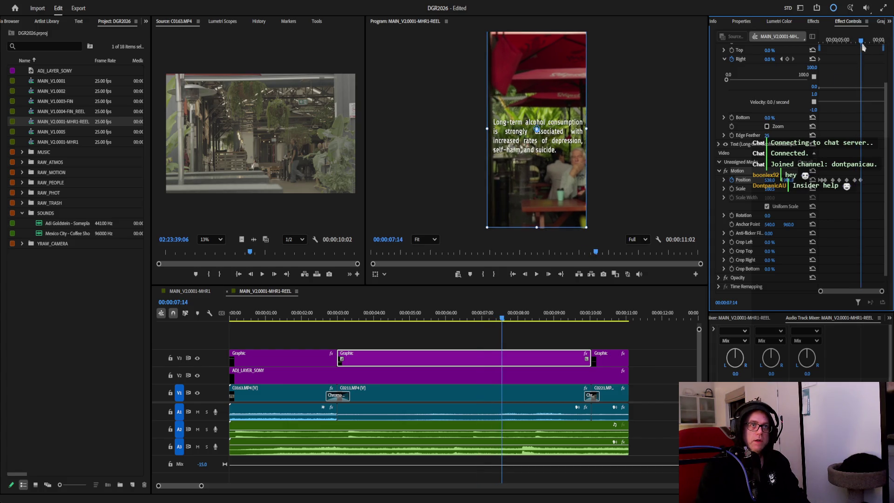
key("space")
left_click_drag(768, 180, 812, 118)
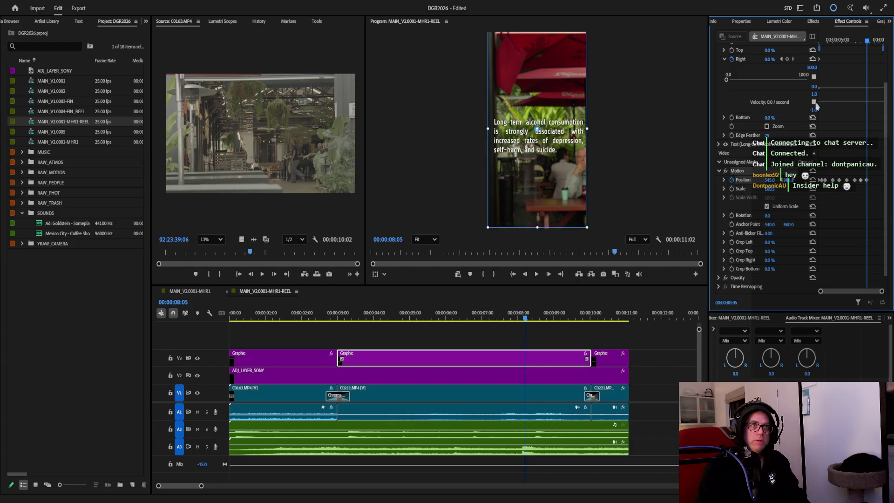
left_click_drag(866, 43, 879, 42)
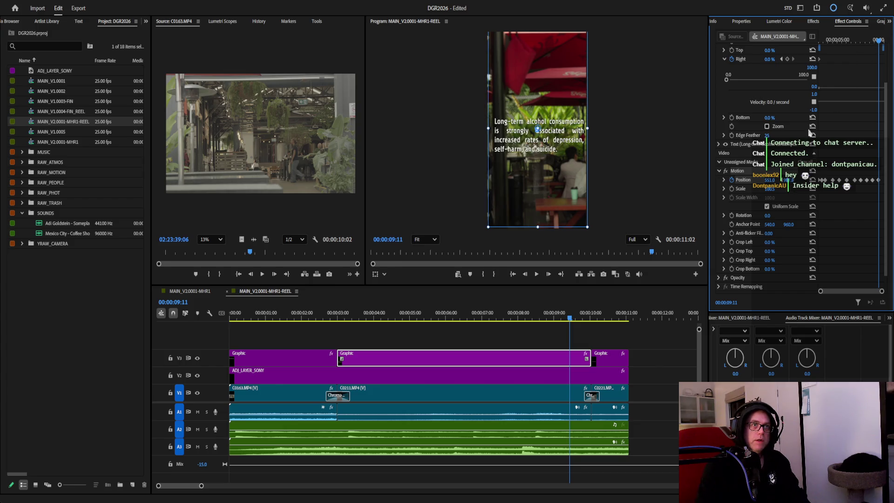
Add Scale keyframes at the graphic start, 00:00:04:08 and 00:00:05:17 for a gentle push-in.
left_click_drag(879, 40, 819, 128)
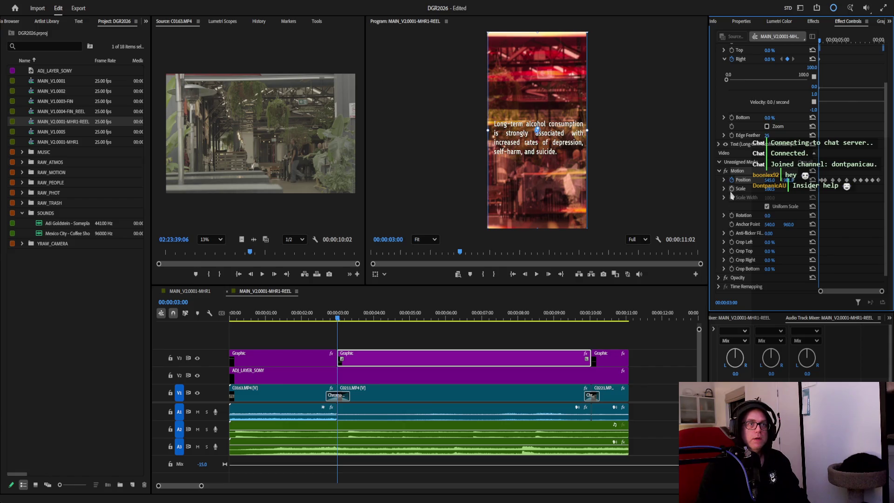
left_click(821, 42)
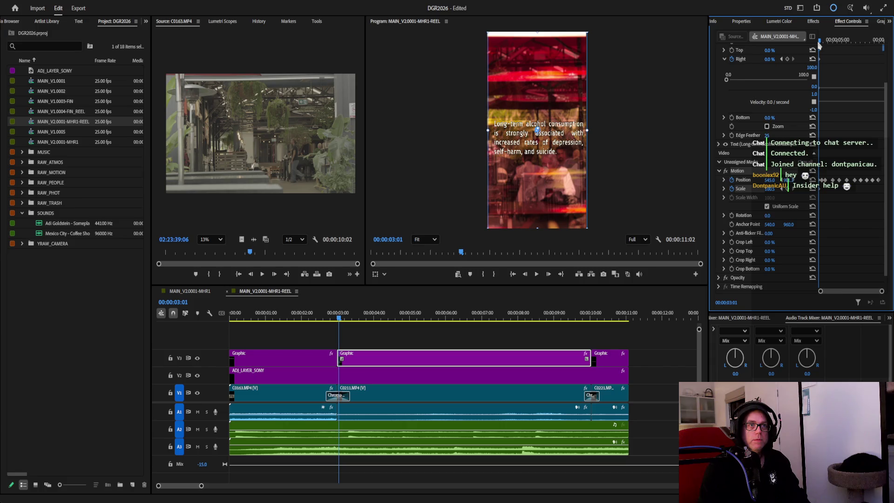
key("Left")
left_click(770, 189)
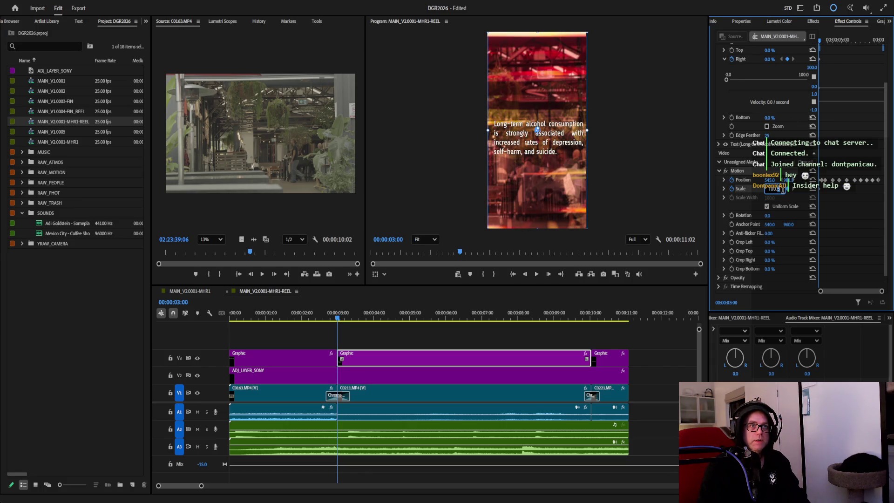
key("Return")
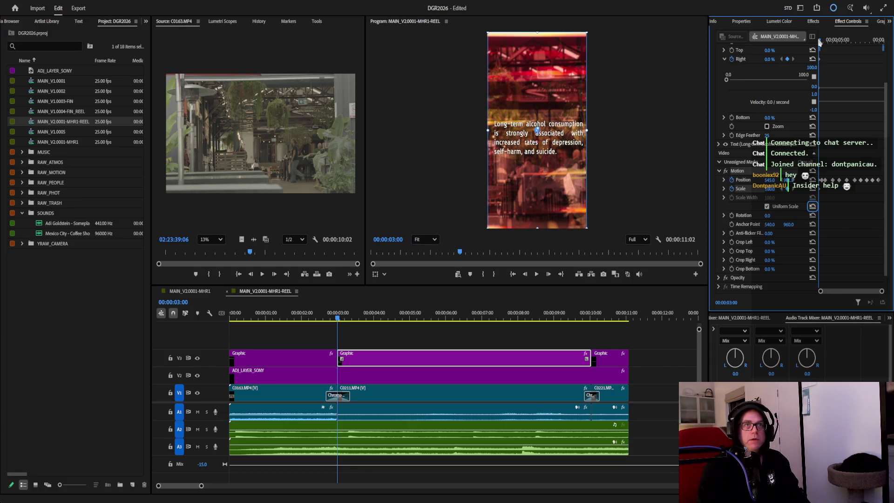
left_click_drag(823, 43, 830, 40)
left_click(771, 189)
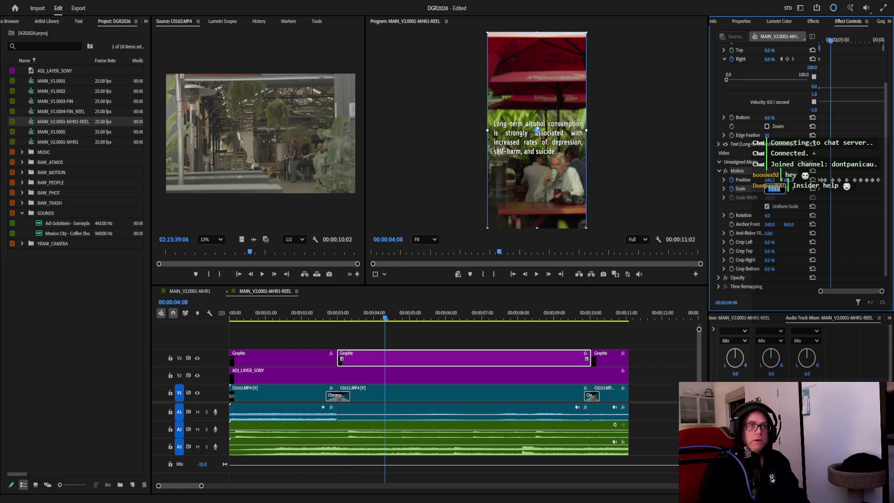
key("Return")
left_click_drag(831, 44, 846, 41)
left_click(771, 190)
key("Return")
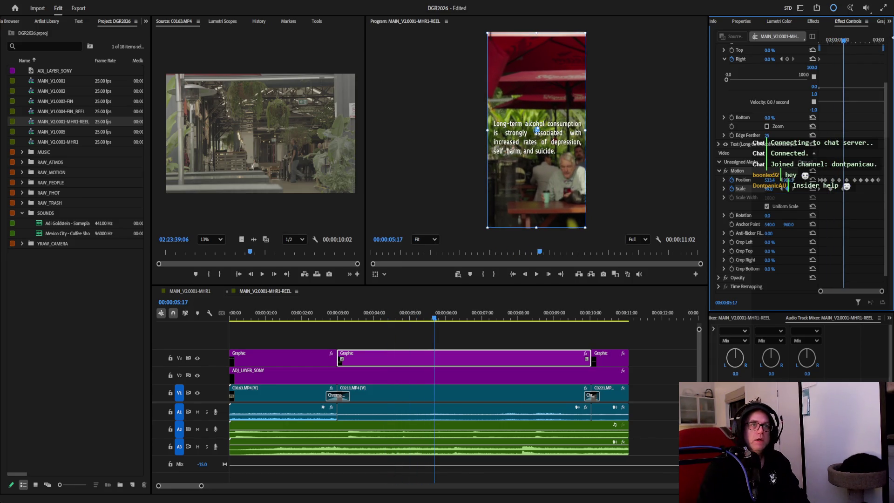
Scrub to the middle caption's end at 00:00:10:00 and deselect the motion transform.
left_click_drag(844, 43, 858, 41)
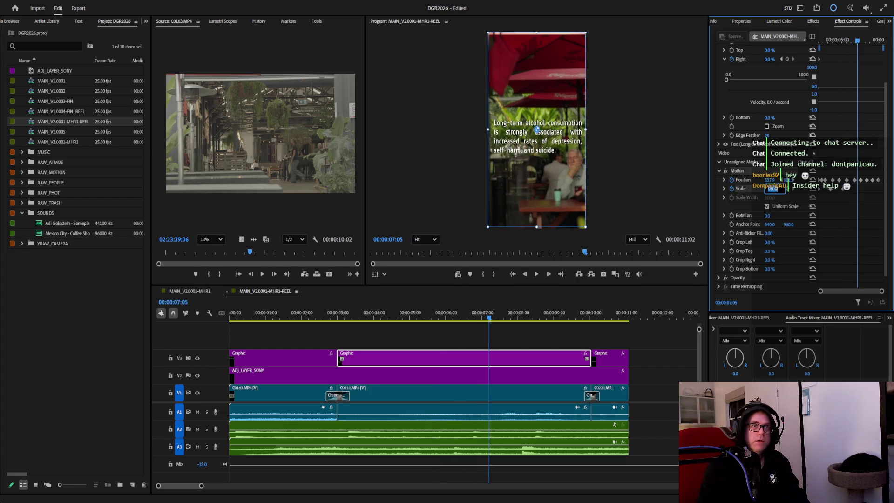
left_click_drag(858, 40, 878, 41)
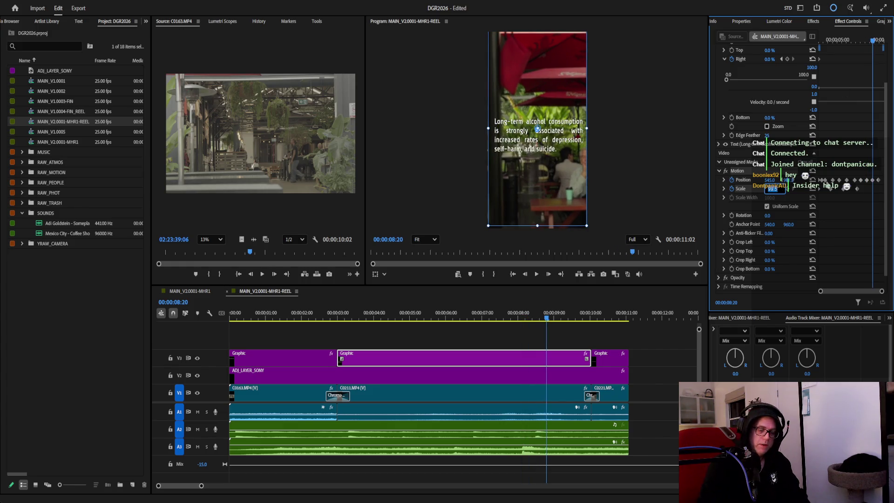
left_click(873, 44)
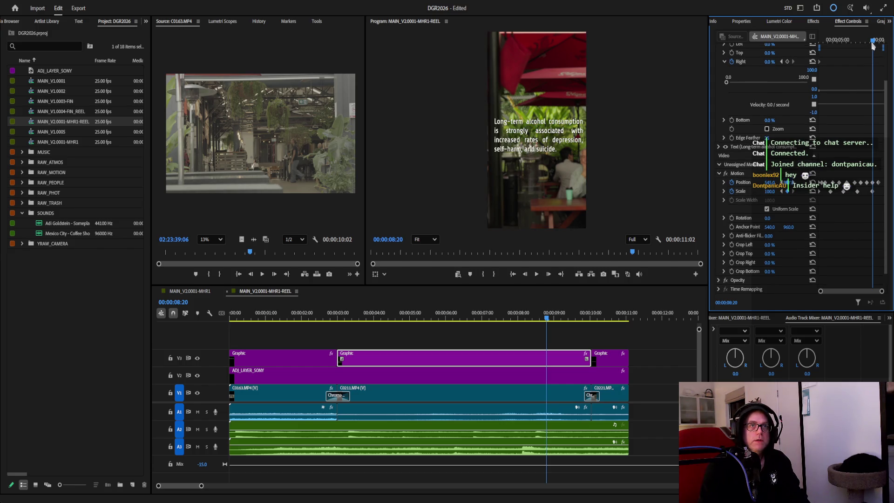
left_click_drag(874, 43, 881, 43)
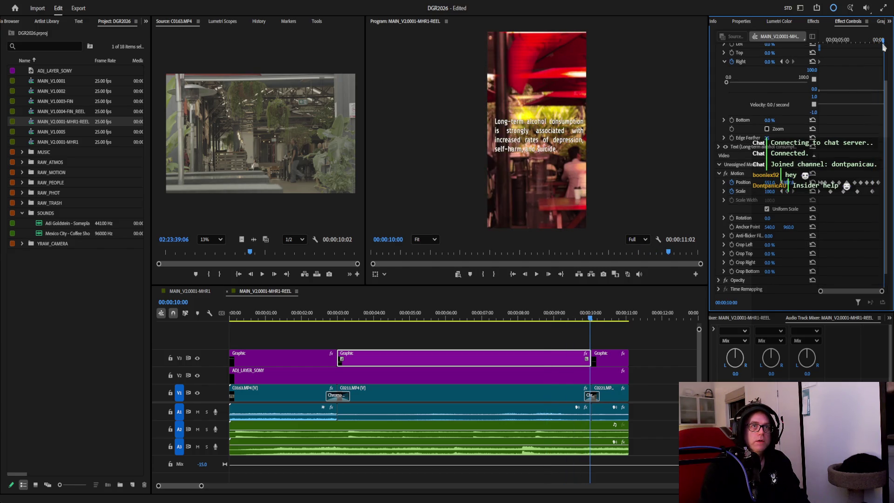
Keyframe the last caption clip's Position X from 540 to 531 and 523 for a leftward pan.
left_click(606, 362)
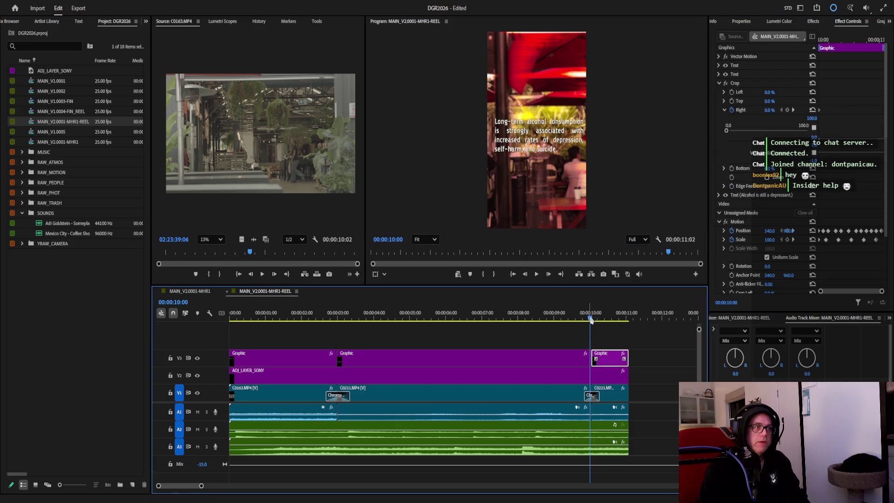
left_click(592, 314)
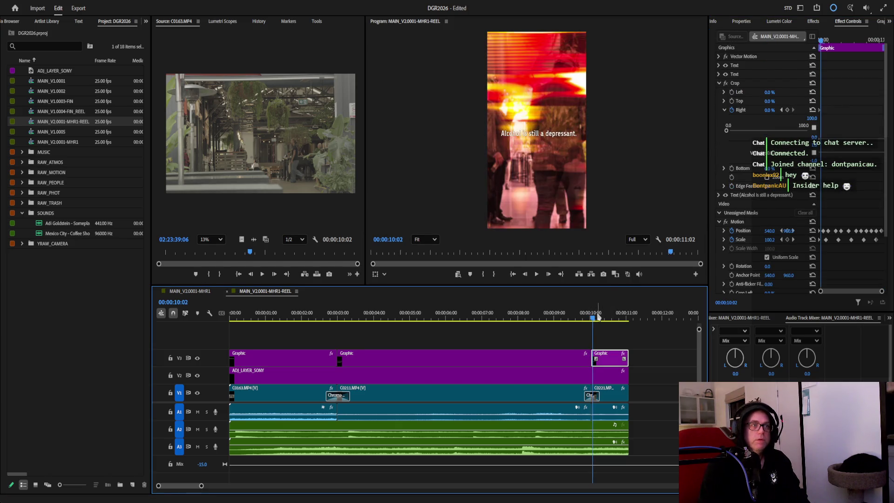
left_click(822, 43)
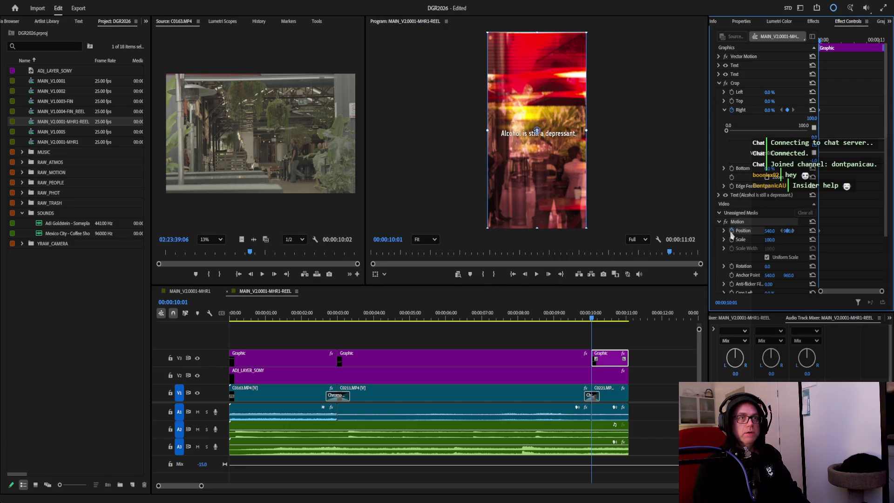
left_click_drag(822, 43, 826, 43)
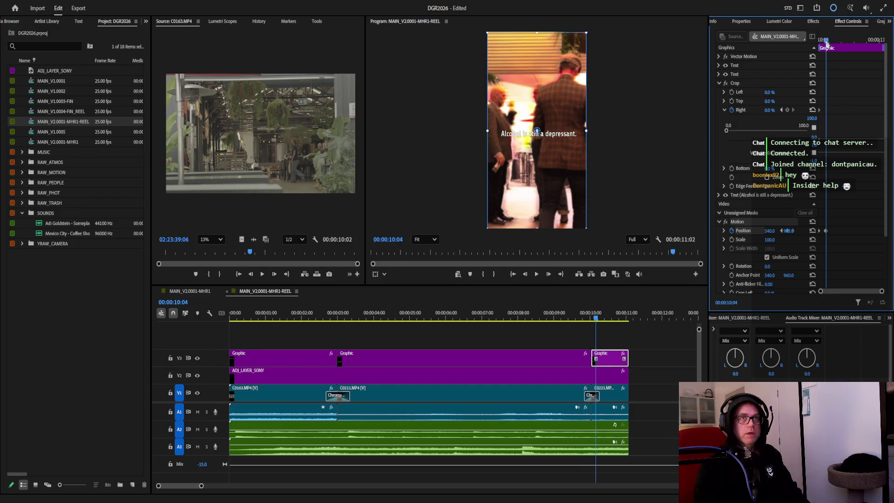
left_click_drag(827, 43, 838, 44)
left_click_drag(769, 230, 763, 231)
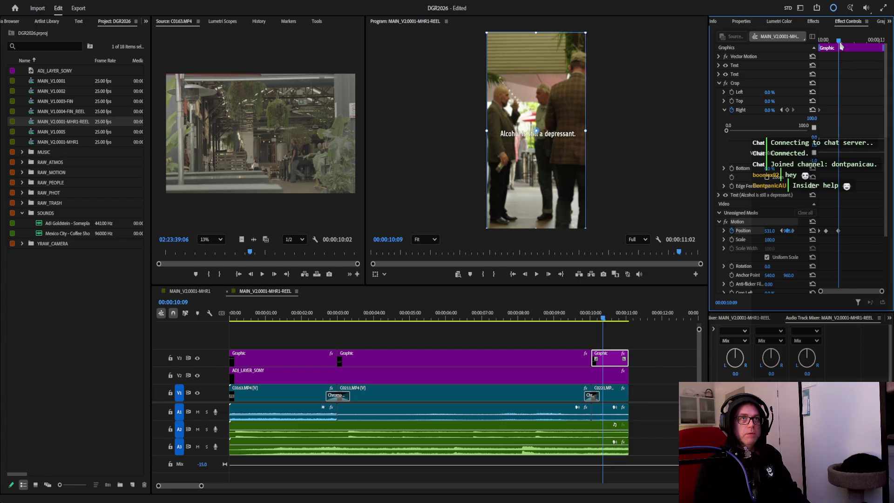
left_click_drag(840, 43, 849, 43)
left_click_drag(788, 230, 790, 231)
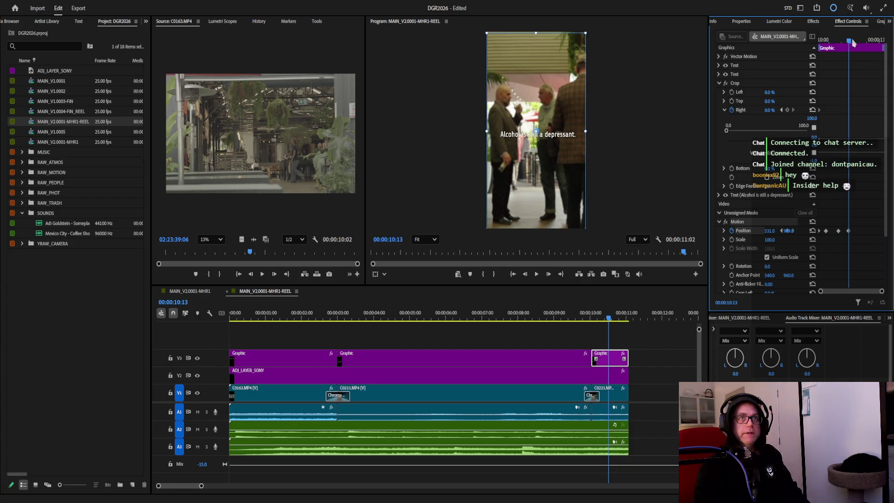
left_click_drag(851, 44, 868, 43)
left_click_drag(769, 231, 764, 230)
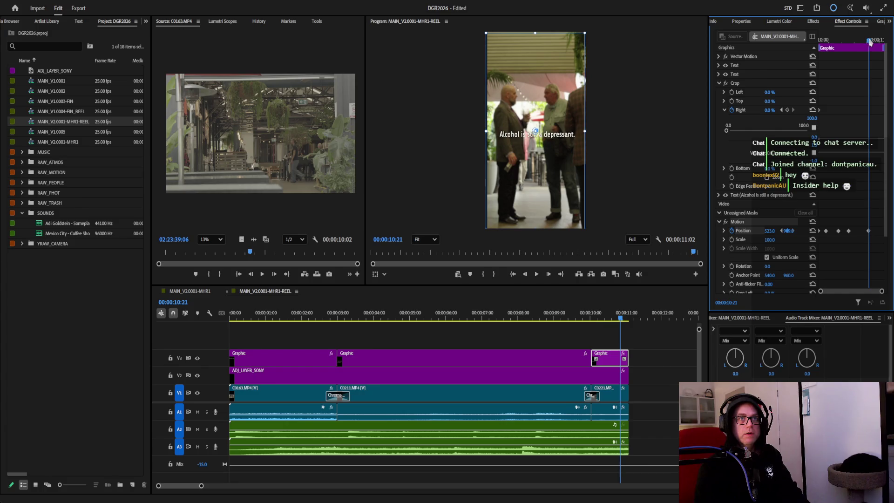
Keyframe its Scale 100.5, 101, 100.5 and back to 100 across the clip, then return to sequence start.
left_click_drag(870, 42, 827, 44)
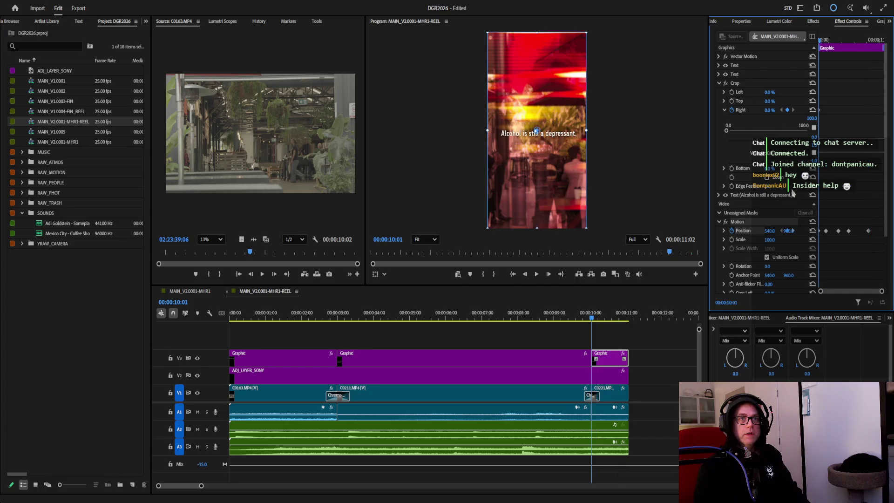
left_click(774, 240)
type("100.5")
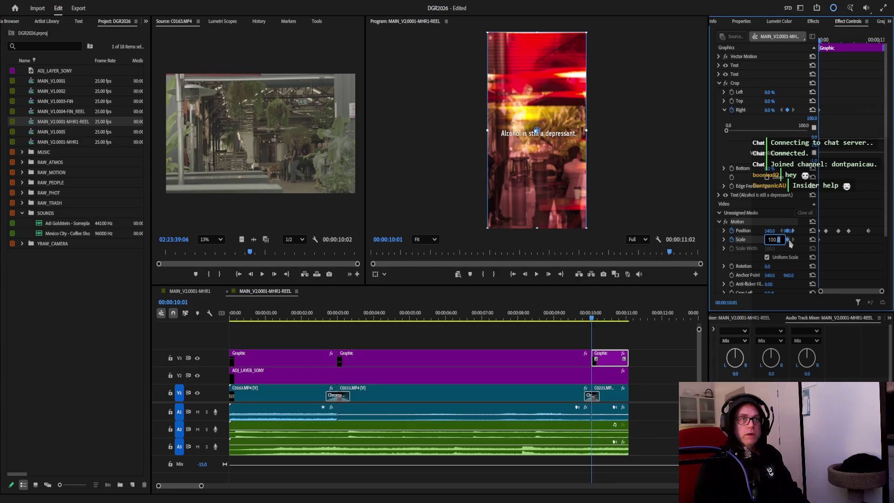
key("Return")
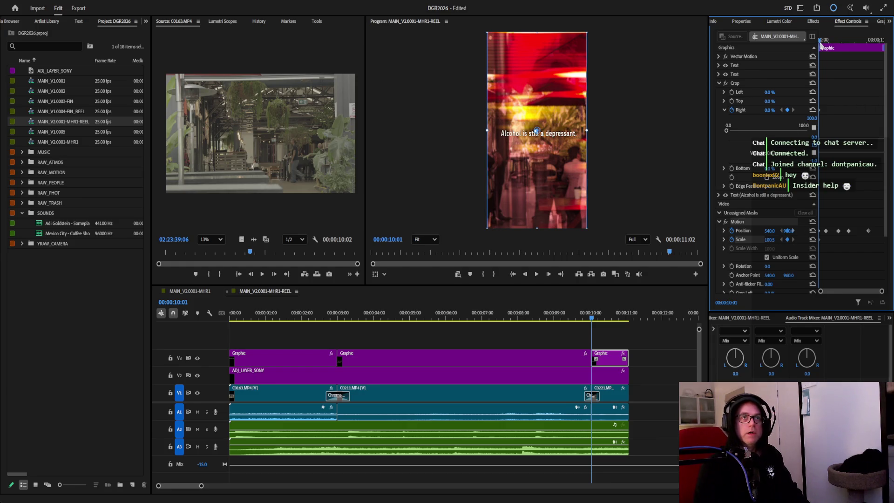
left_click(830, 42)
left_click(774, 240)
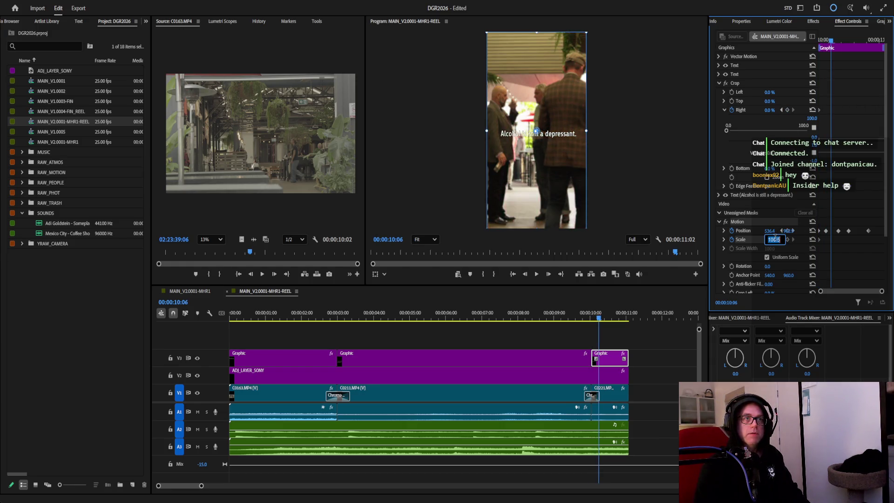
type("101")
key("Return")
left_click_drag(834, 44, 860, 42)
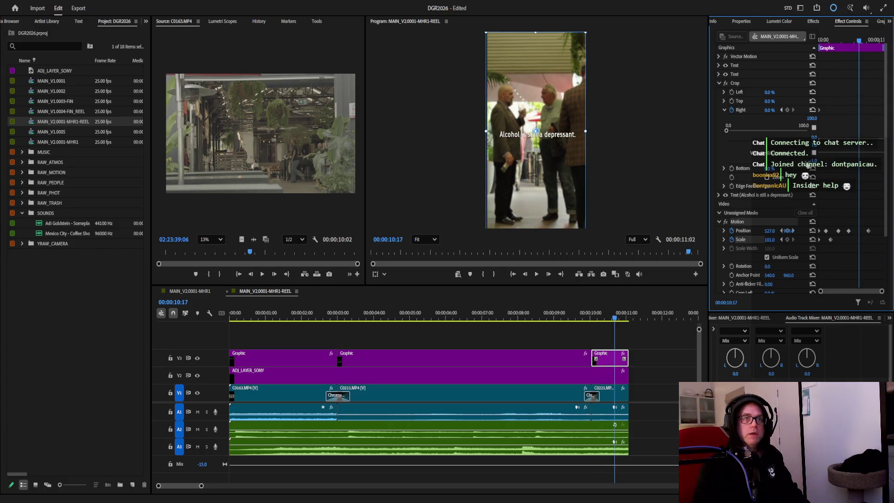
left_click(774, 240)
type("100.5")
key("Return")
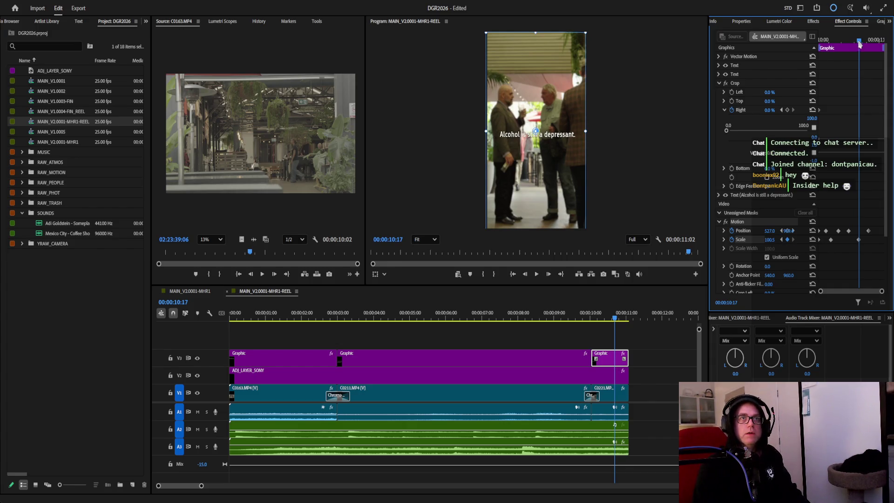
left_click_drag(859, 42, 879, 42)
left_click(774, 240)
type("100.0")
key("Return")
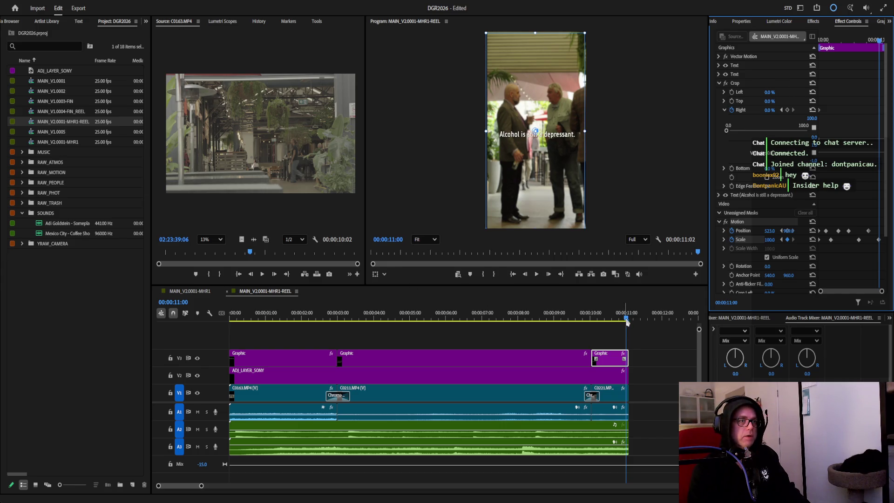
key("Home")
left_click(538, 282)
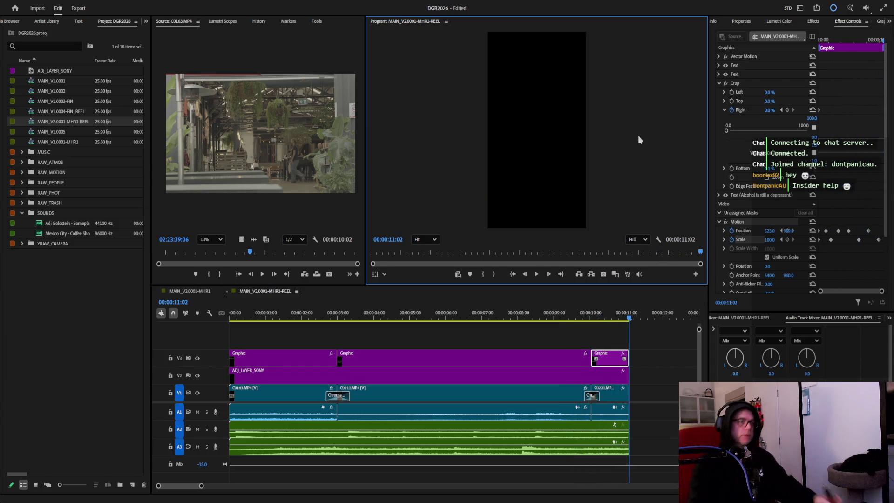
Save the DGR2026 project and send the MAIN_V2.0001-MHR1-REEL sequence to Export.
key("ctrl+s")
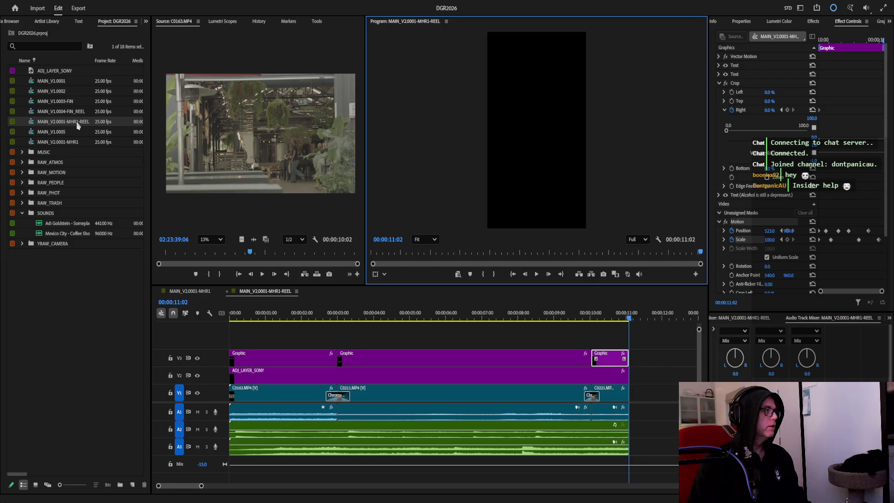
left_click(77, 125)
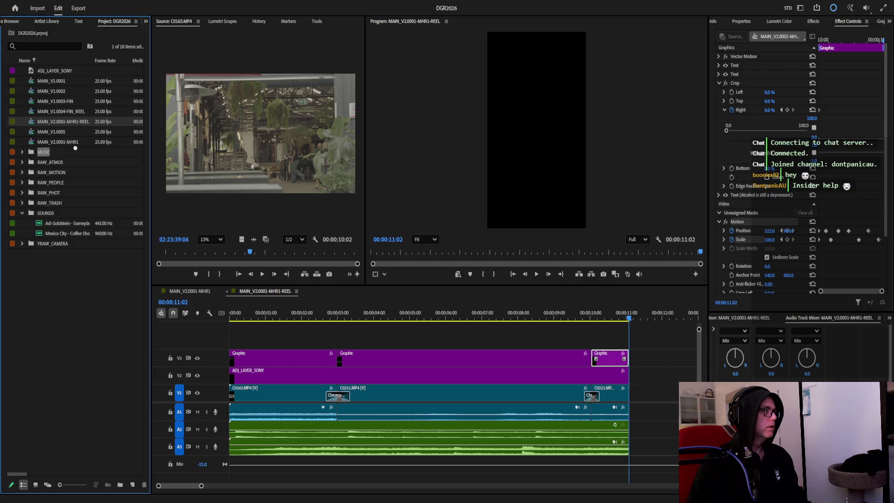
left_click(77, 298)
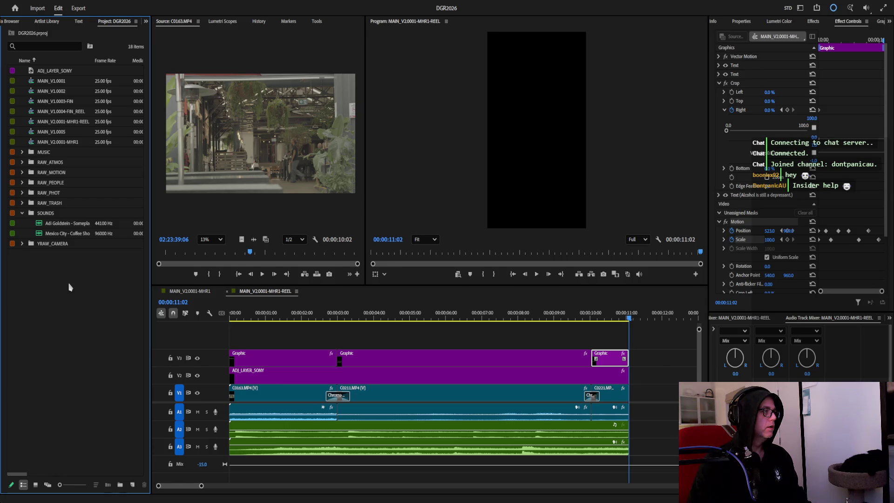
left_click(63, 122)
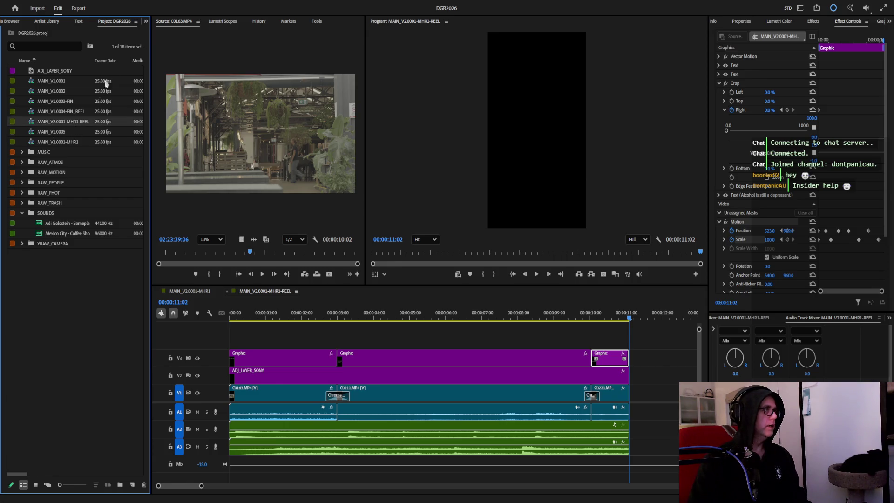
left_click(78, 9)
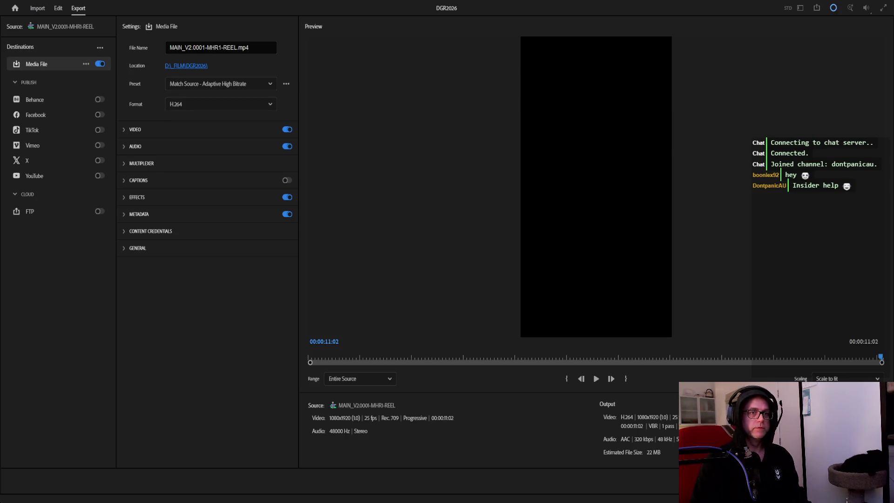
Leave the Export settings (H.264, 1080x1920 MP4) and return to the Edit workspace.
key("Escape")
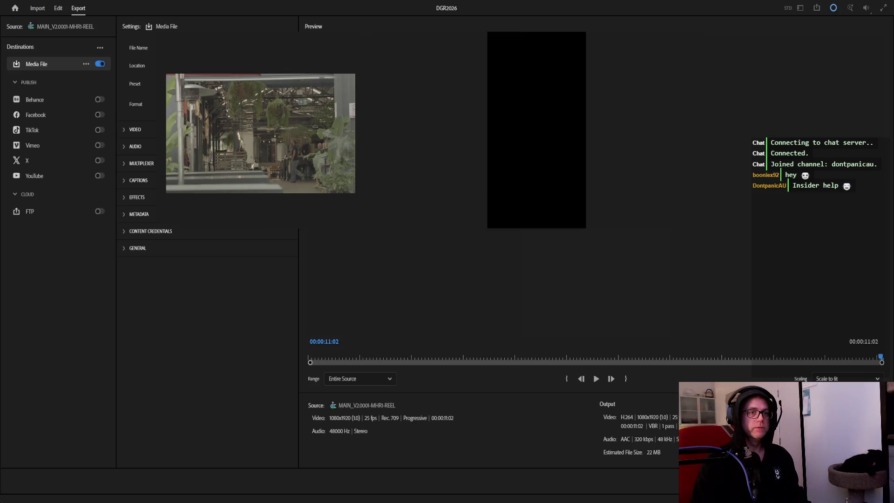